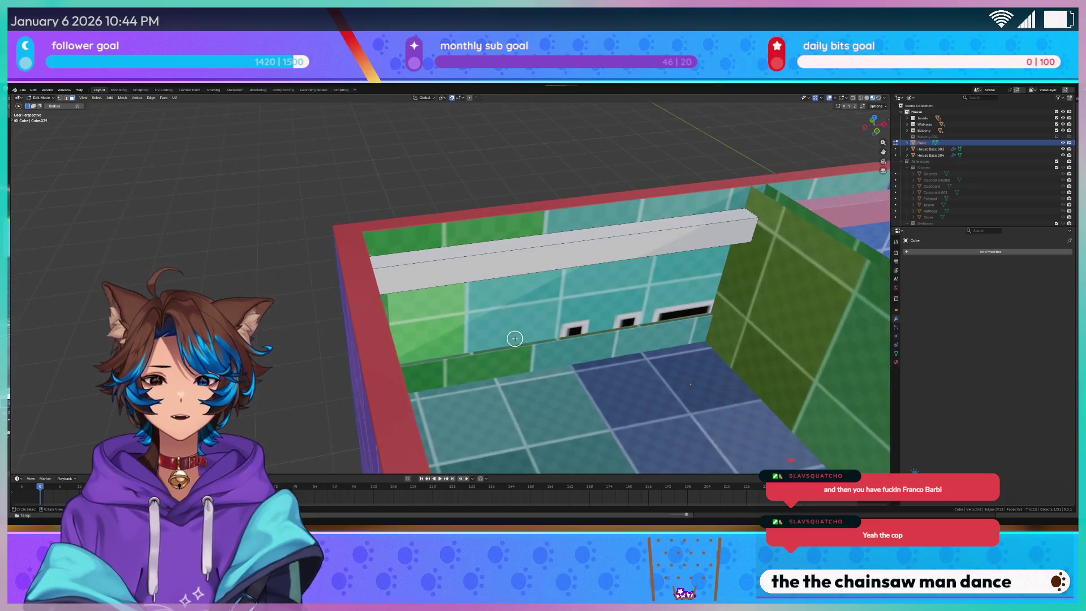
End the circle selection, leave Edit Mode on the apartment model, and save Neko Apartment.blend
drag(518, 338, 338, 322)
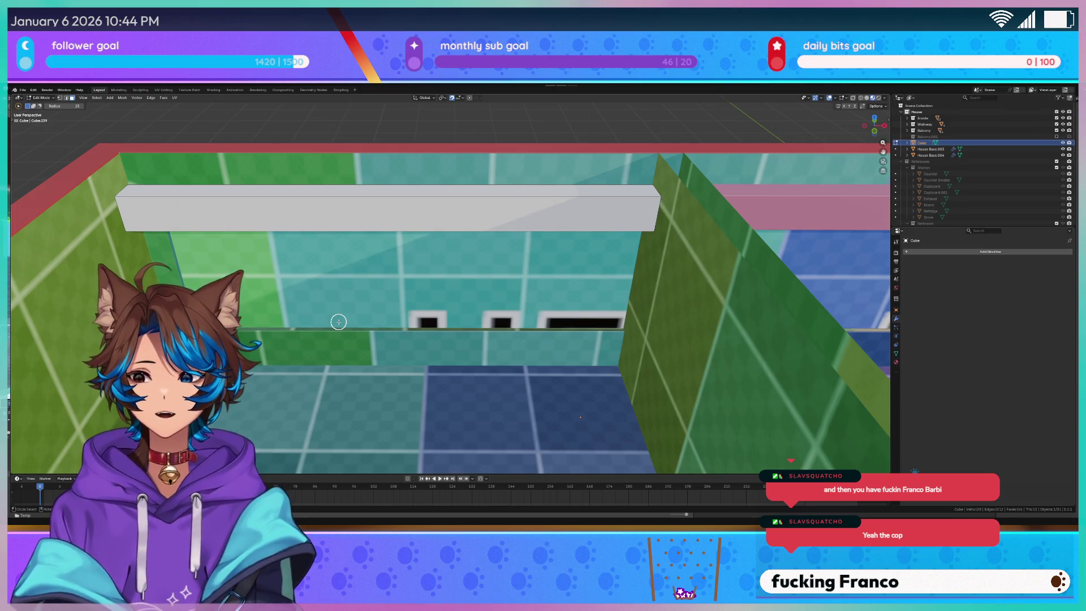
scroll(293, 259, down, 5)
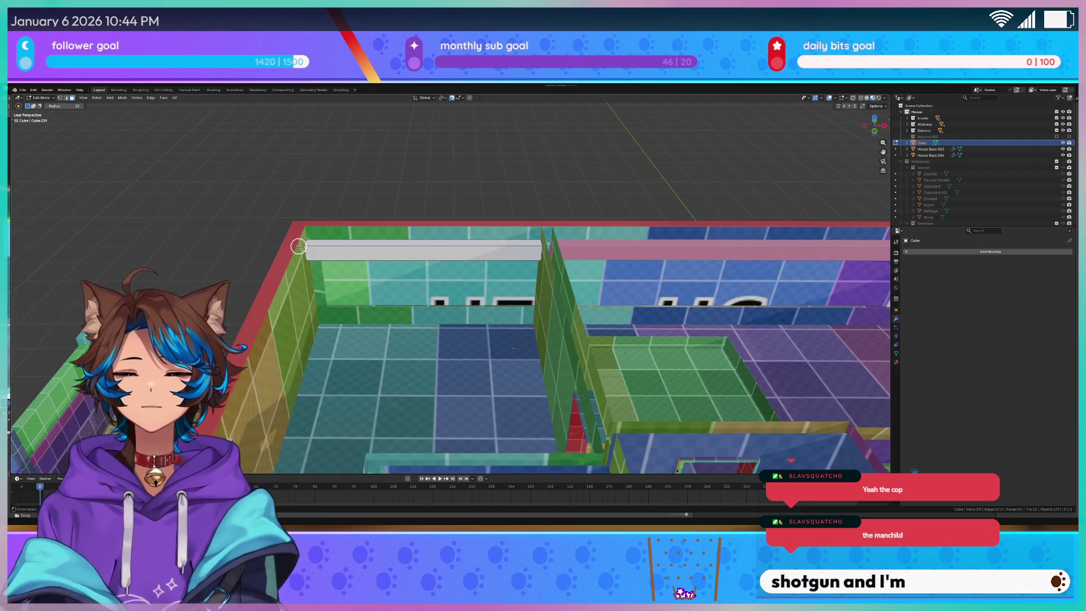
key(Escape)
key(Tab)
scroll(696, 198, up, 3)
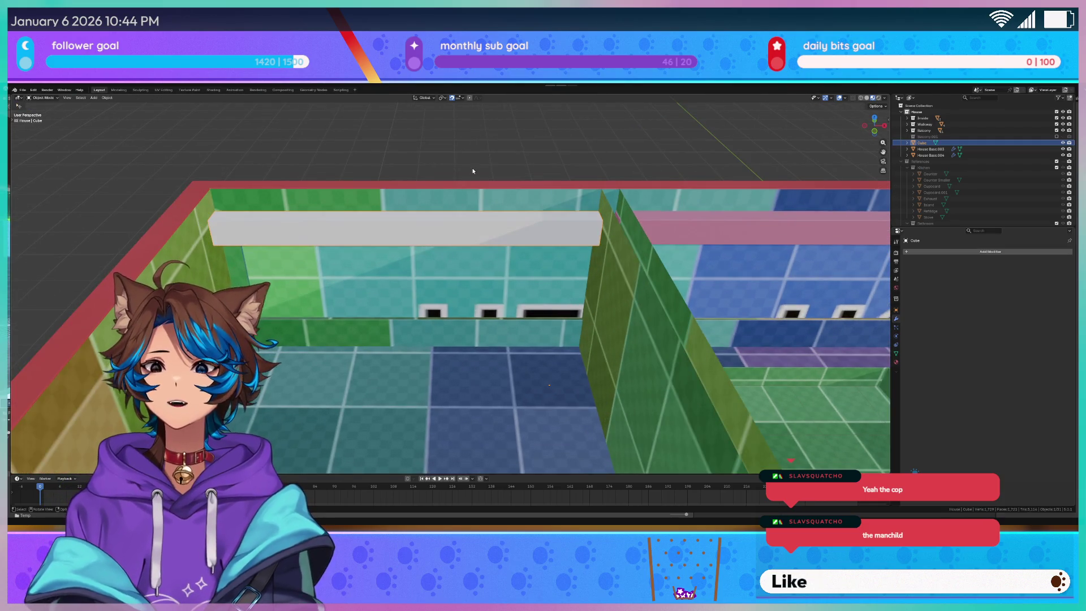
key(ctrl+s)
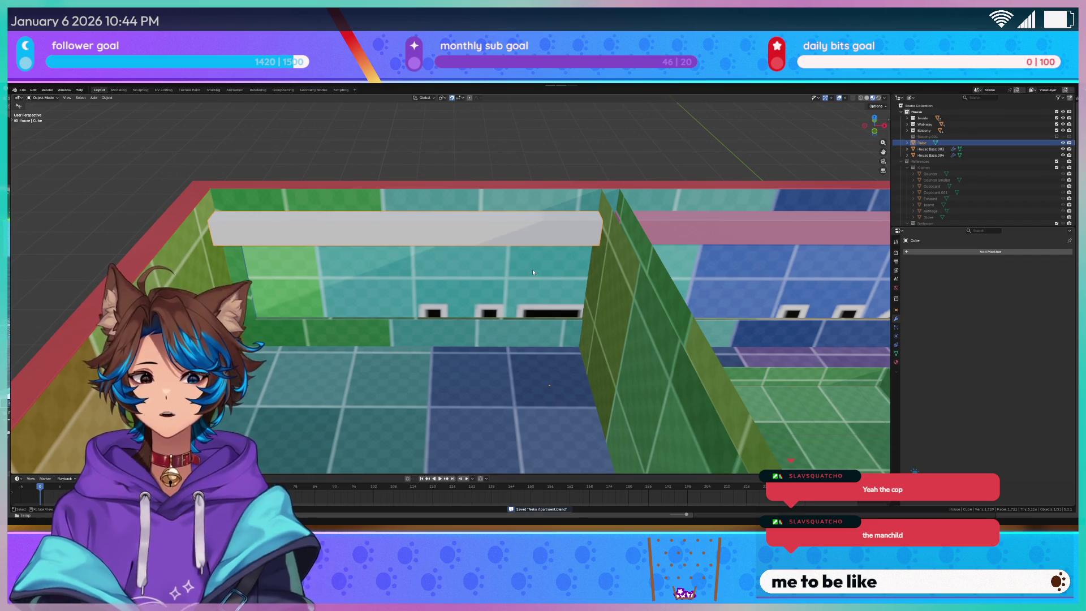
mouse_move(533, 272)
mouse_down()
mouse_move(635, 245)
mouse_move(622, 244)
mouse_move(654, 258)
mouse_up()
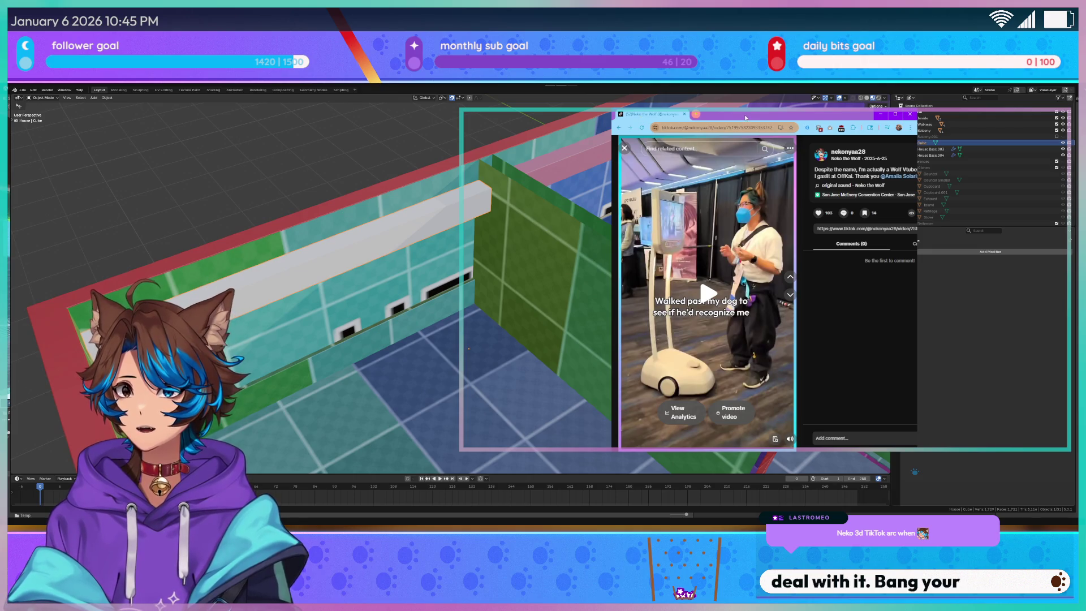
Maximize the browser and watch the first TikTok video before closing it
click(894, 115)
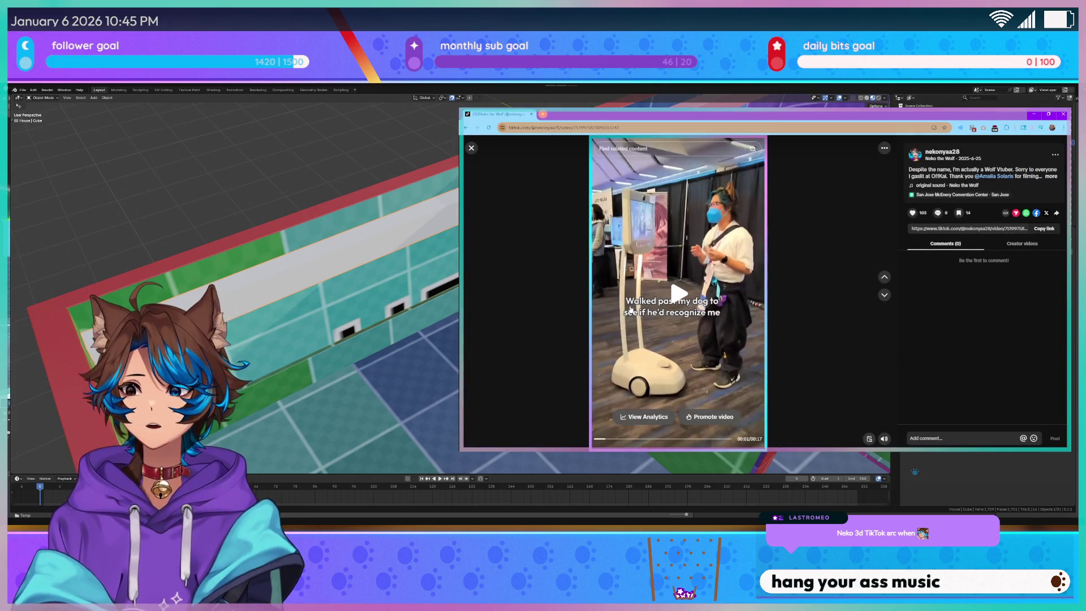
click(649, 319)
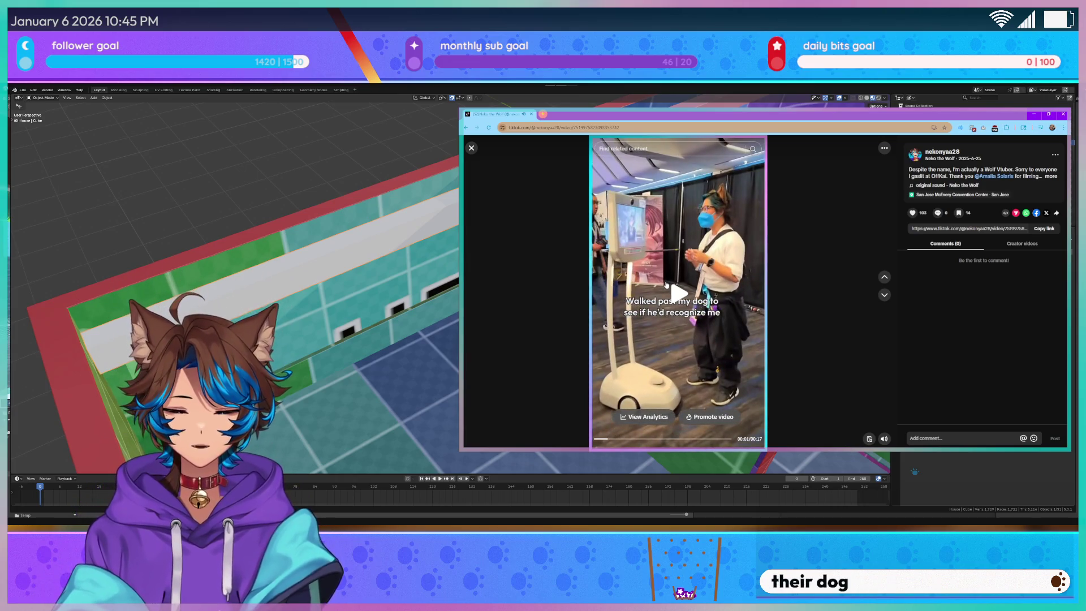
click(471, 148)
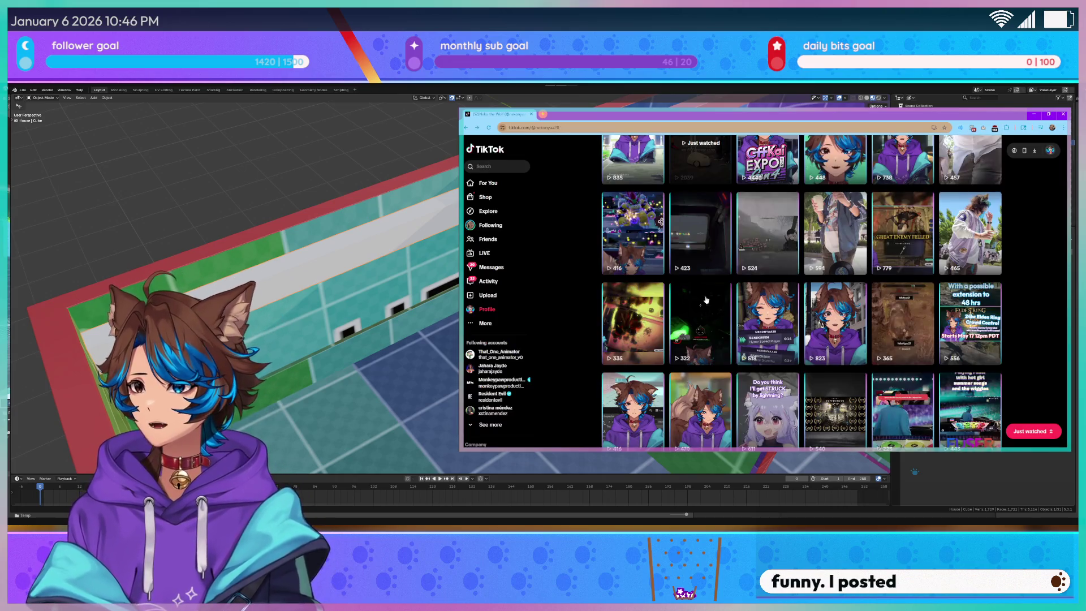
Watch the white-jacket clip and the Fanime fit check 2 video from the profile grid
click(984, 212)
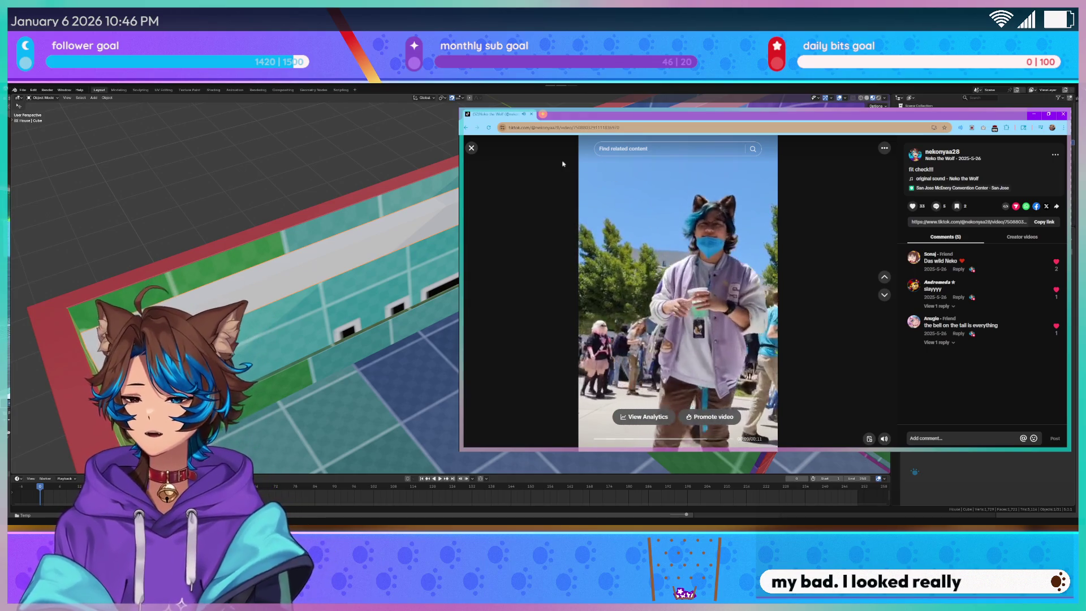
click(470, 150)
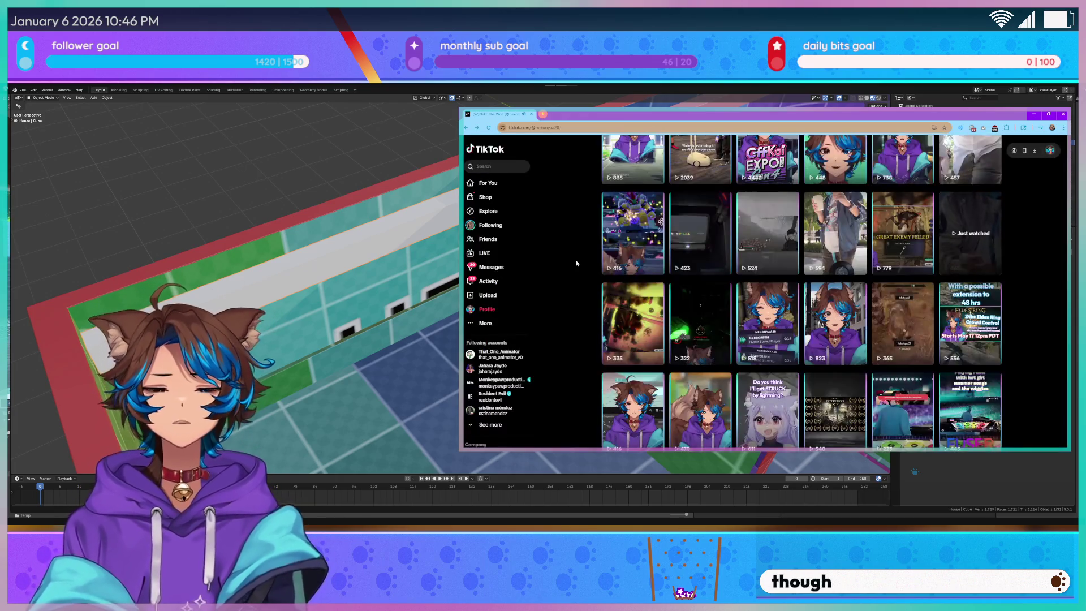
click(836, 218)
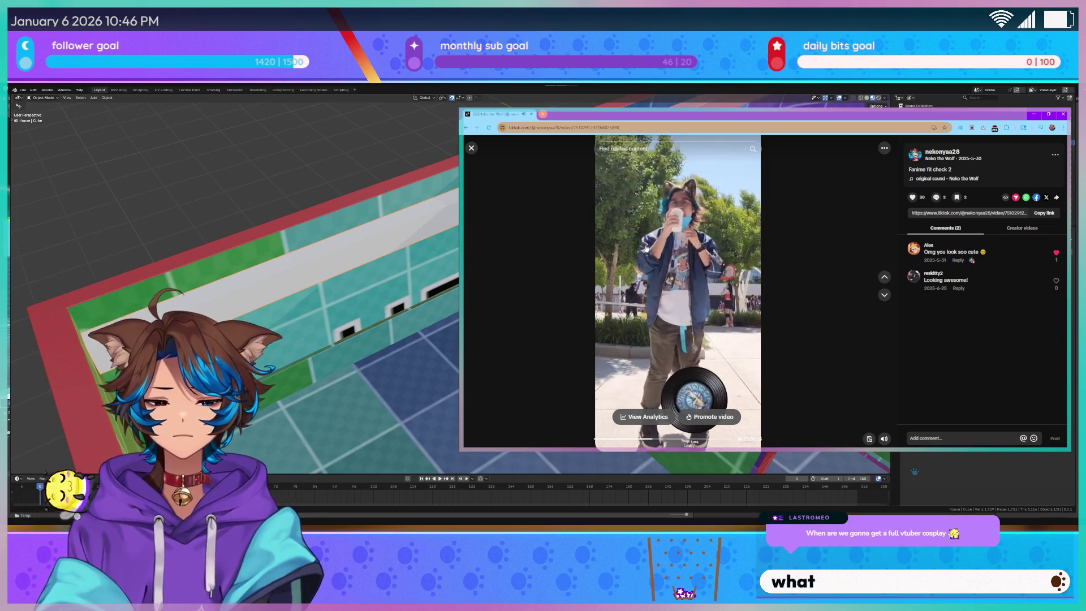
click(472, 149)
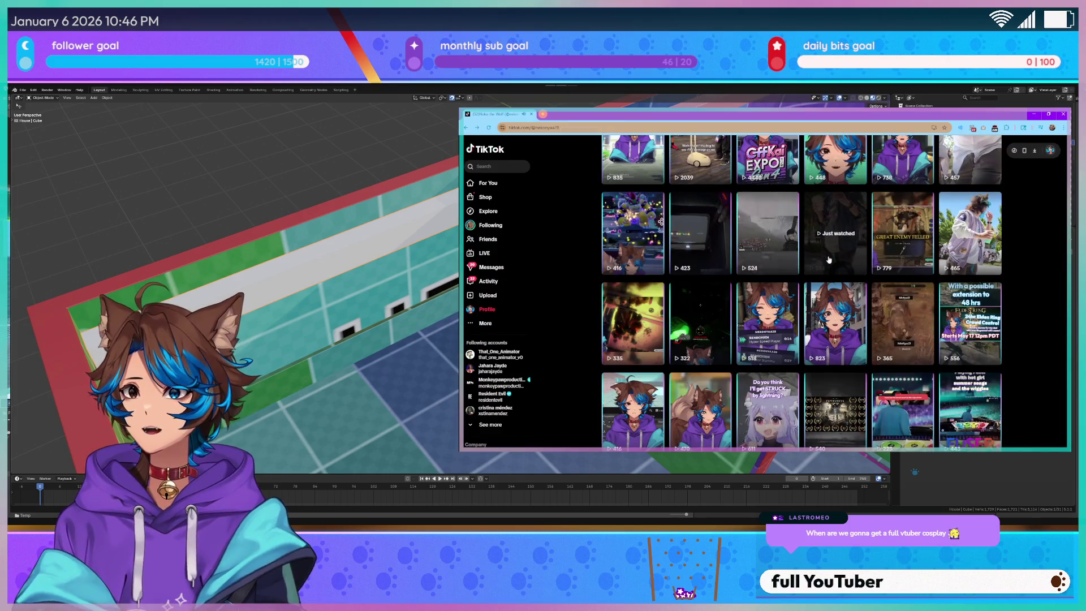
Open the white-shirt Victorian child fit check video and pause it
scroll(993, 298, up, 2)
scroll(993, 299, up, 3)
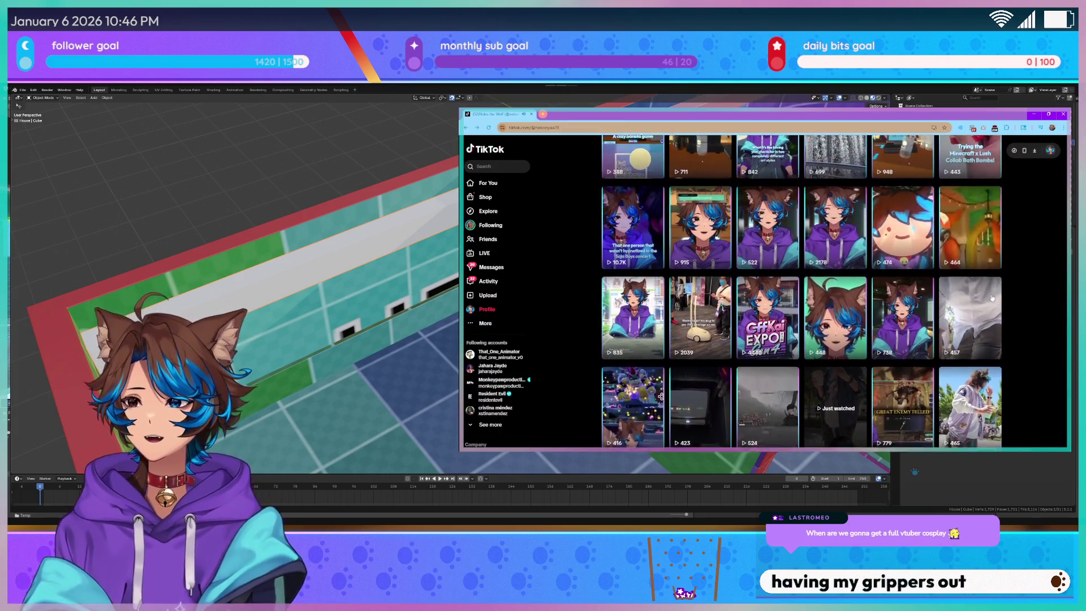
click(993, 298)
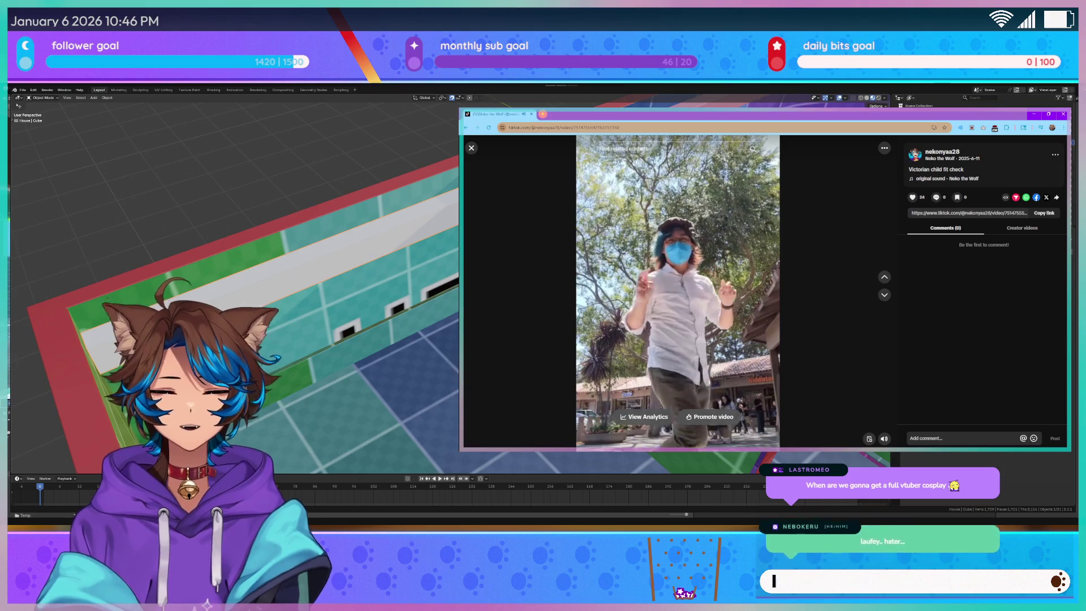
click(646, 275)
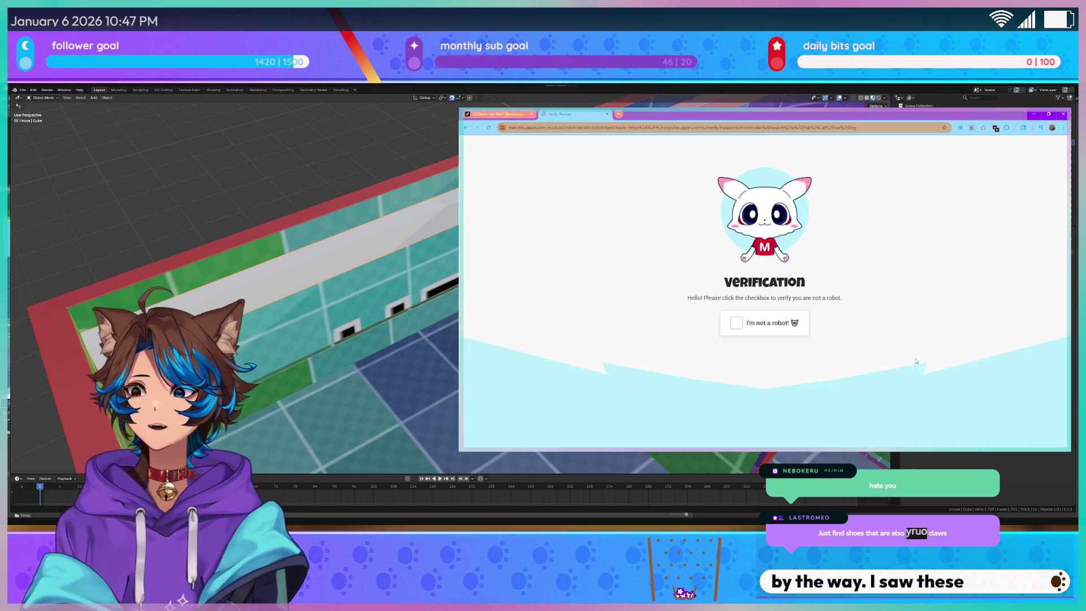
Pass the 'I'm human' check and scroll through the cat-ear hat search results
click(725, 326)
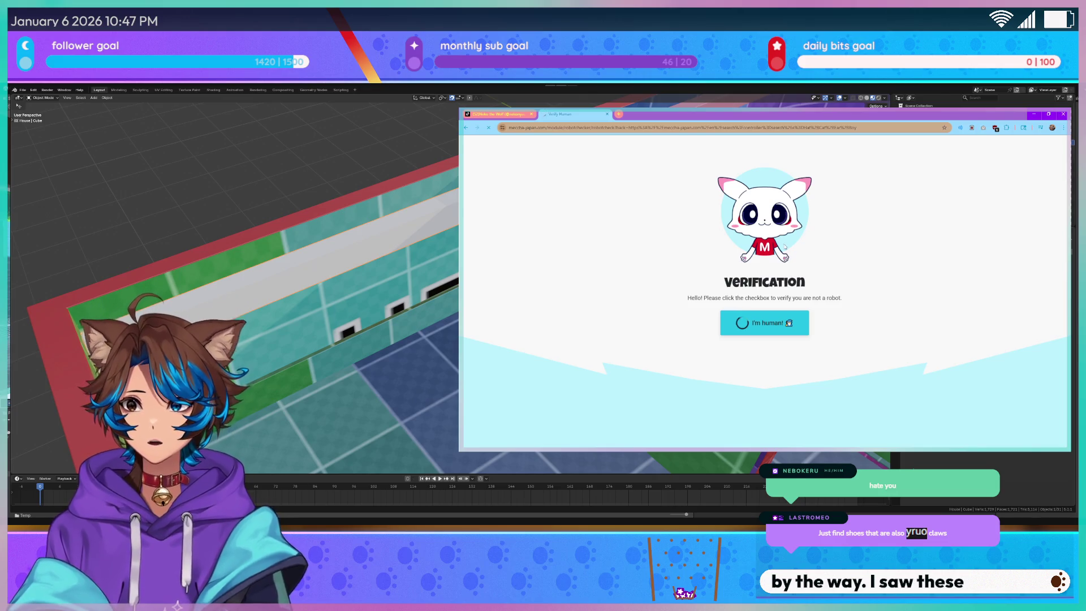
scroll(734, 249, down, 2)
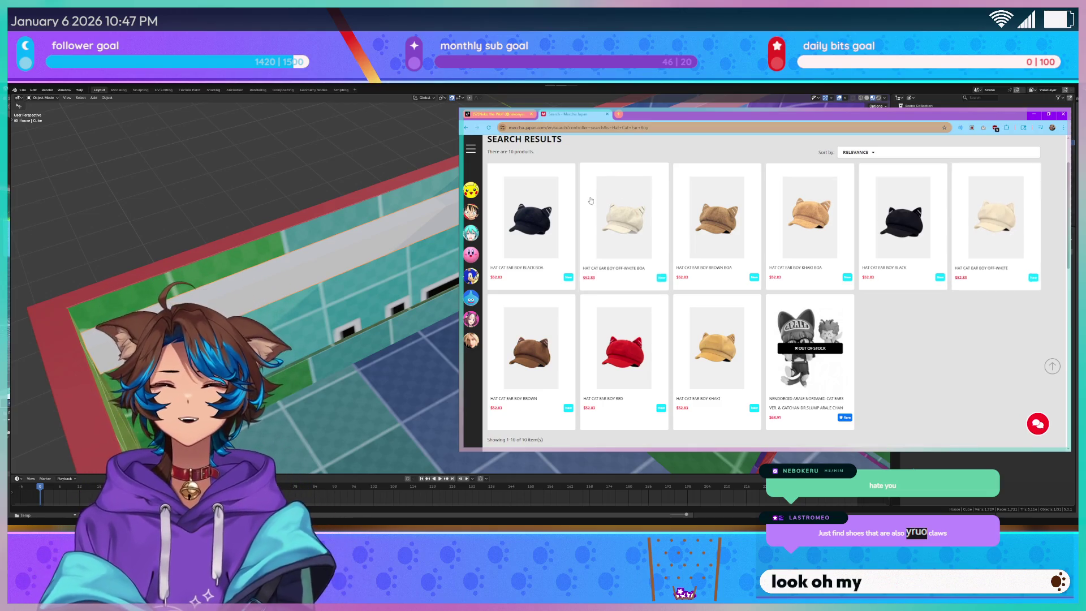
key(ctrl+shift+Tab)
Play the TikTok video, skip ahead, pause it near the end, and minimize the browser
click(682, 283)
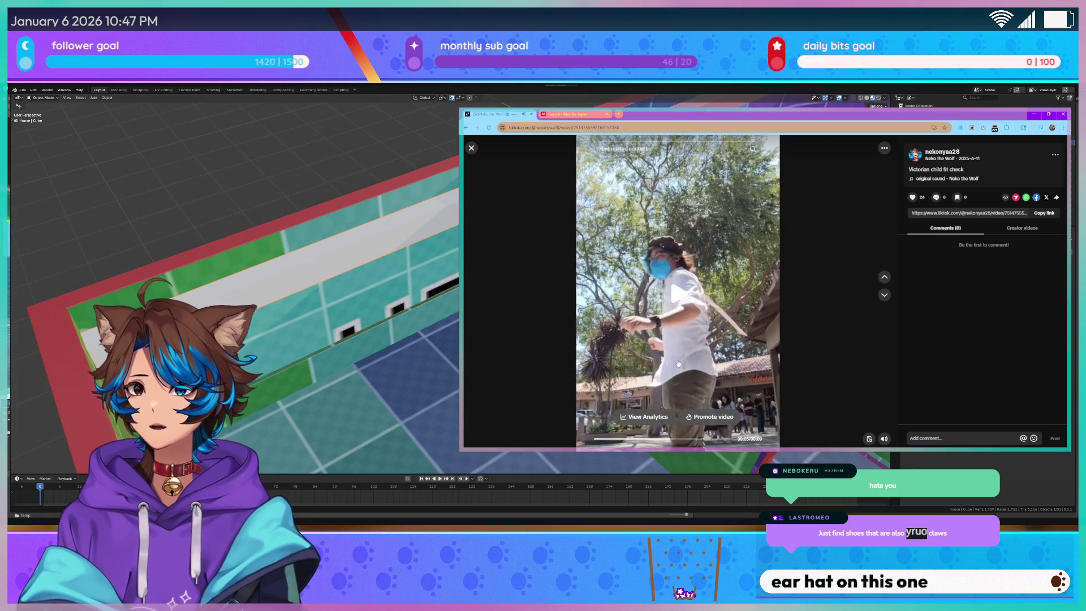
click(656, 440)
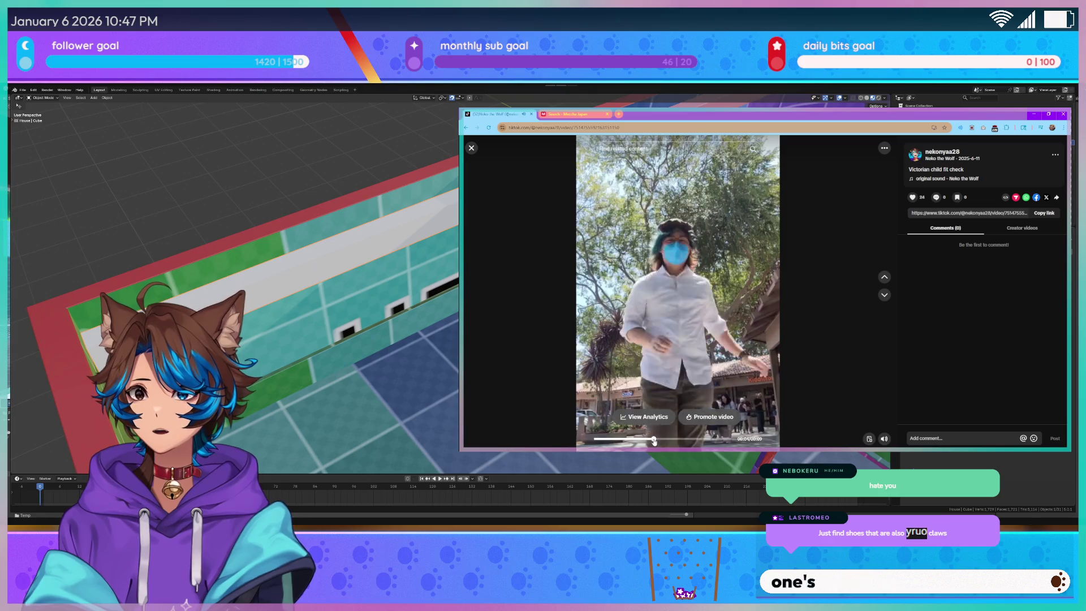
click(699, 276)
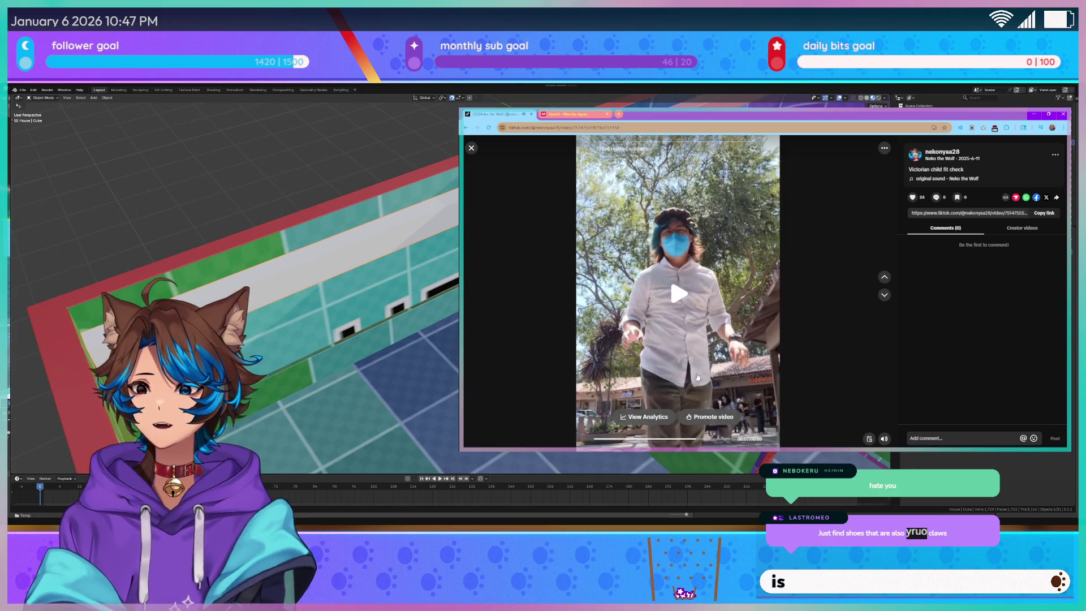
click(1053, 111)
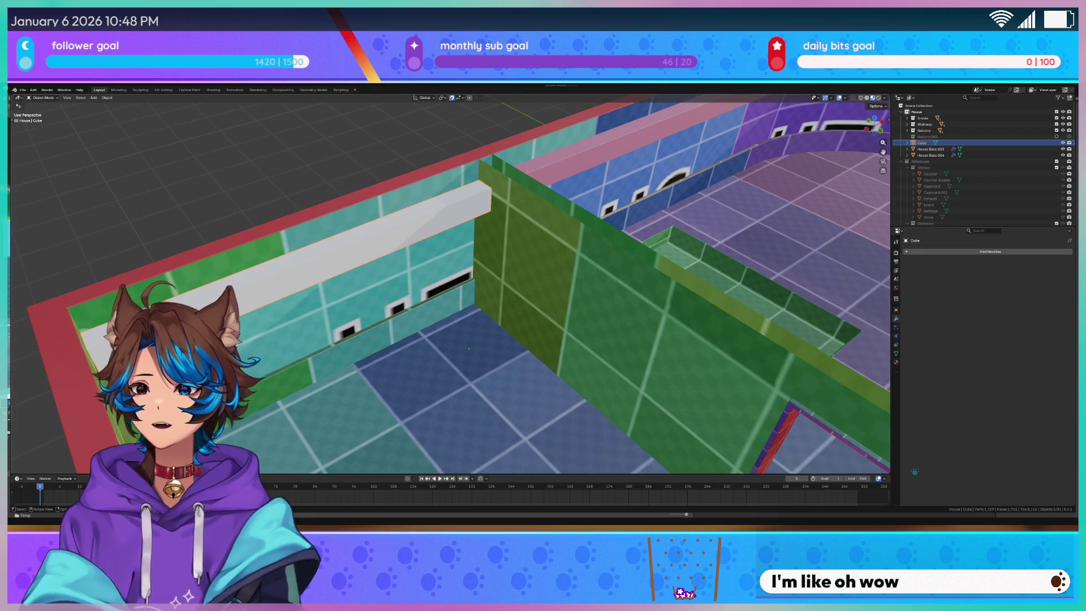
Save Neko Apartment.blend, then select the white beam and copy it
key(alt+a)
scroll(195, 184, down, 5)
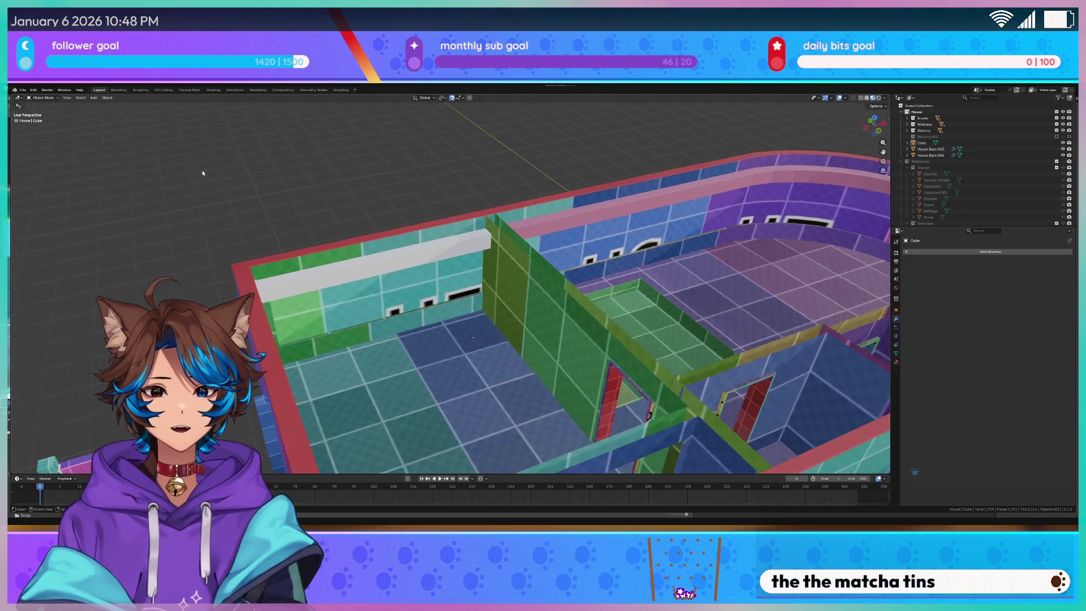
scroll(204, 173, up, 3)
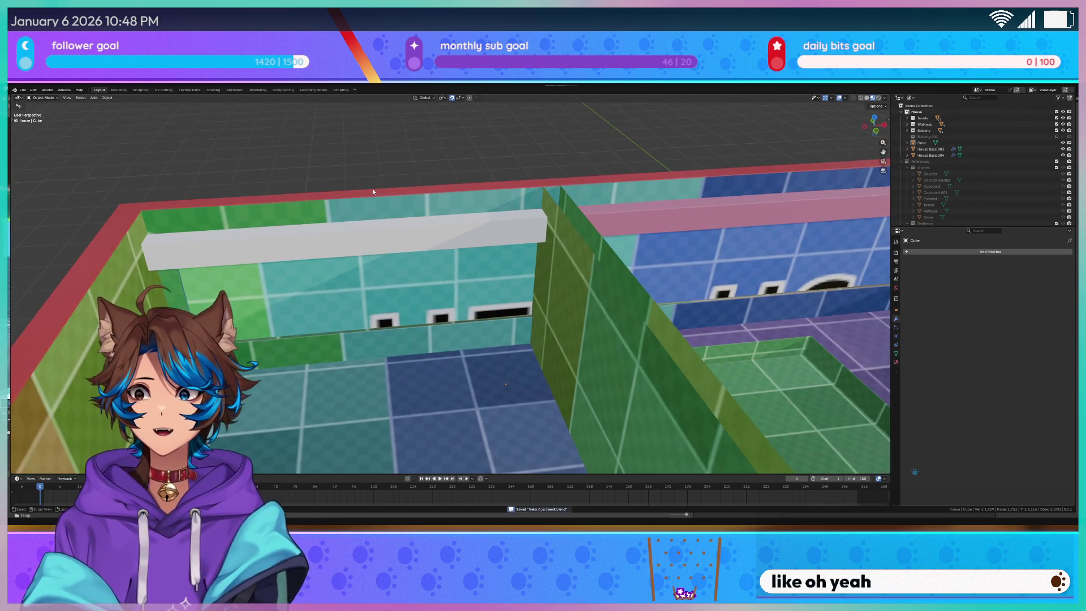
key(ctrl+s)
click(366, 212)
mouse_move(367, 210)
mouse_down()
mouse_move(498, 171)
mouse_move(444, 240)
mouse_move(381, 242)
mouse_up()
mouse_move(517, 200)
mouse_down()
mouse_move(531, 188)
mouse_move(482, 217)
mouse_up()
key(ctrl+c)
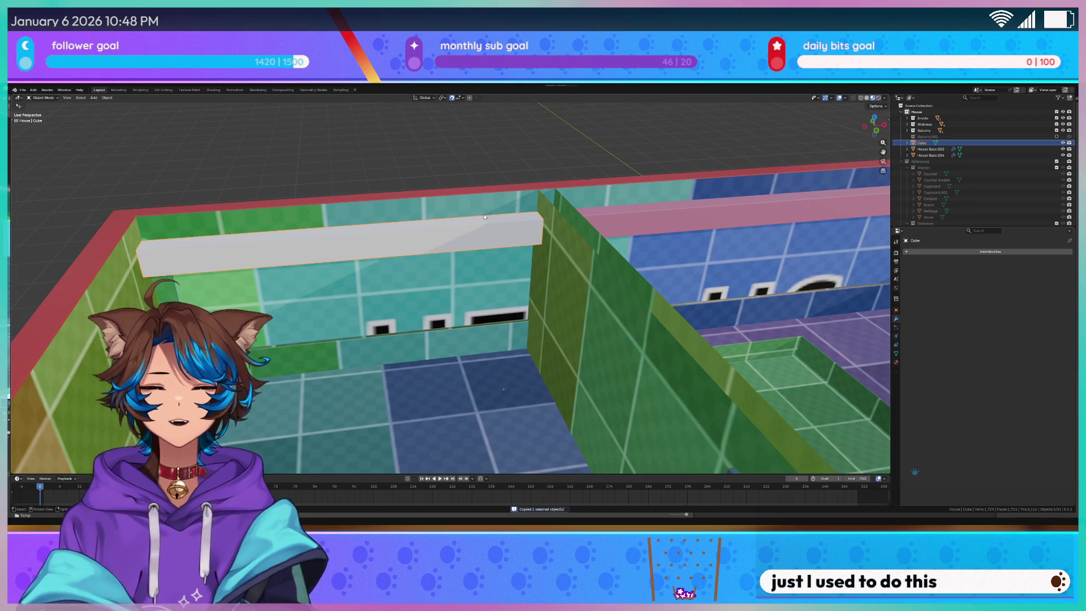
mouse_move(484, 213)
mouse_down()
mouse_move(468, 226)
mouse_move(492, 225)
mouse_up()
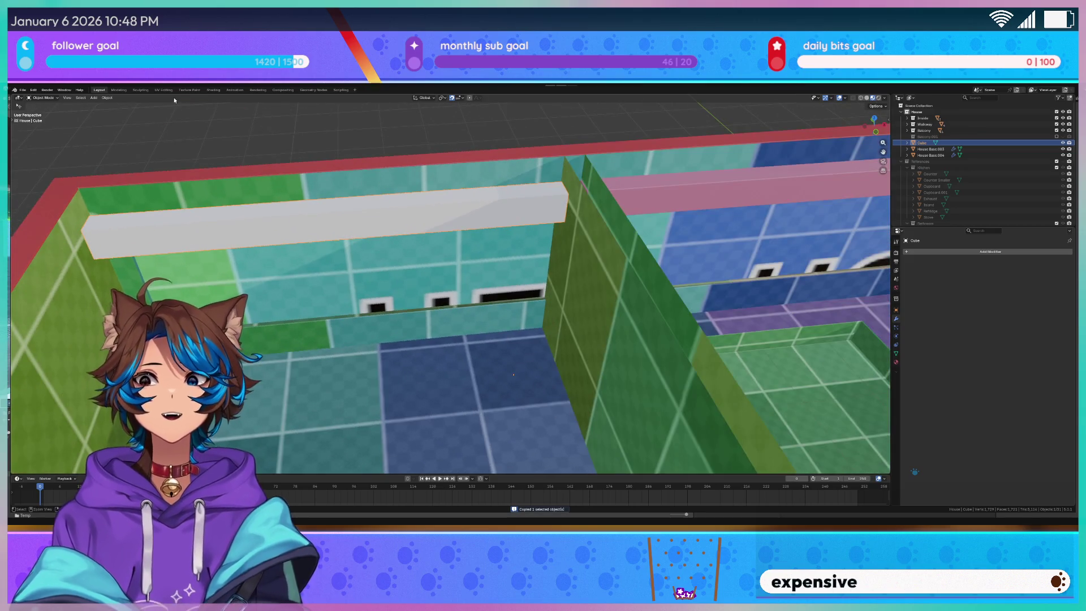
Start a new General file via File > New
click(23, 92)
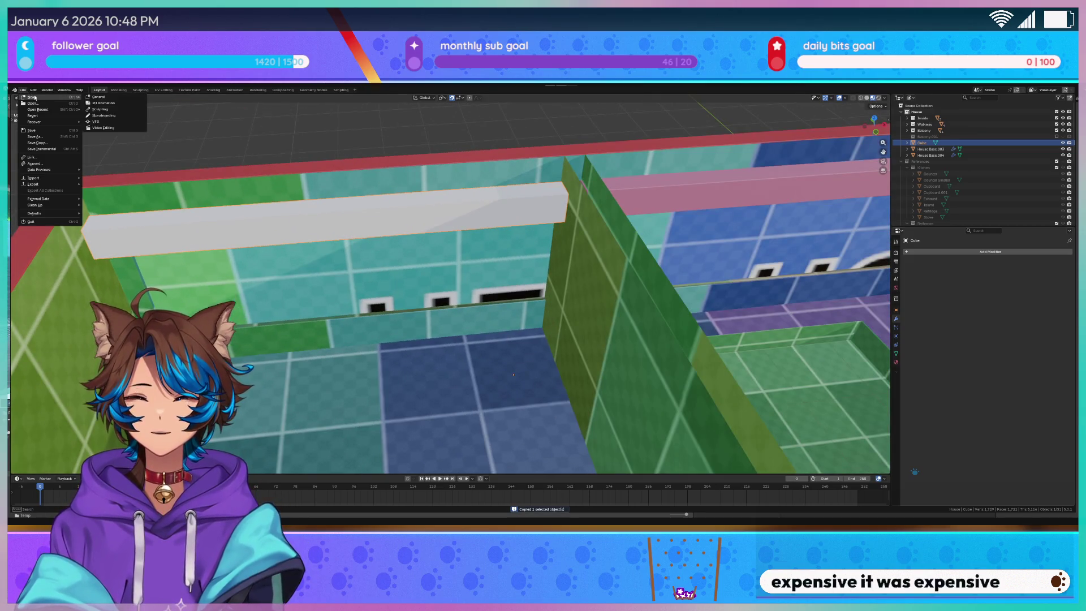
click(145, 106)
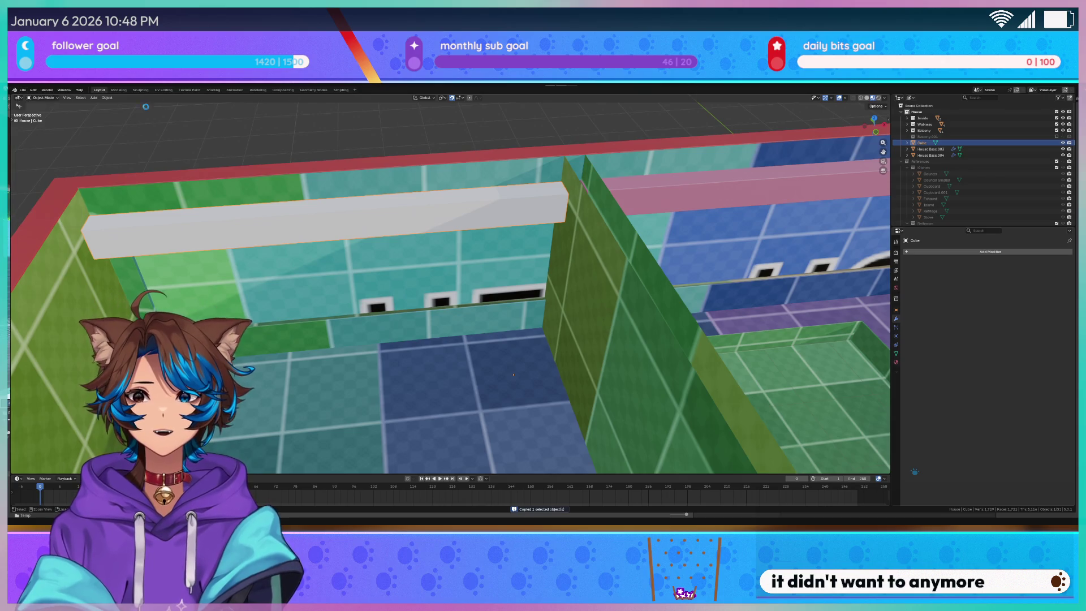
click(23, 90)
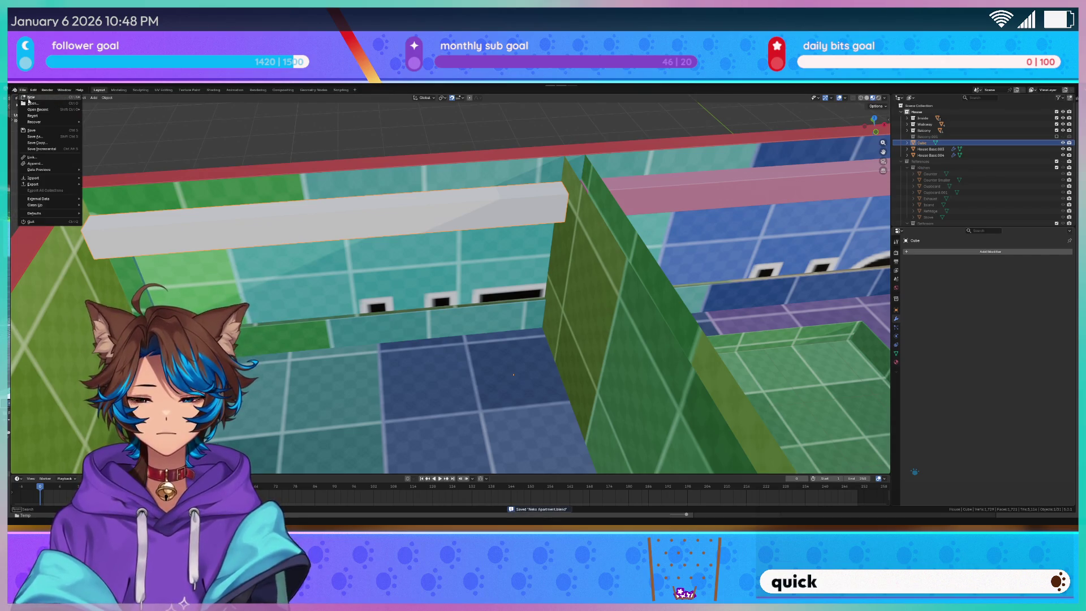
mouse_move(51, 96)
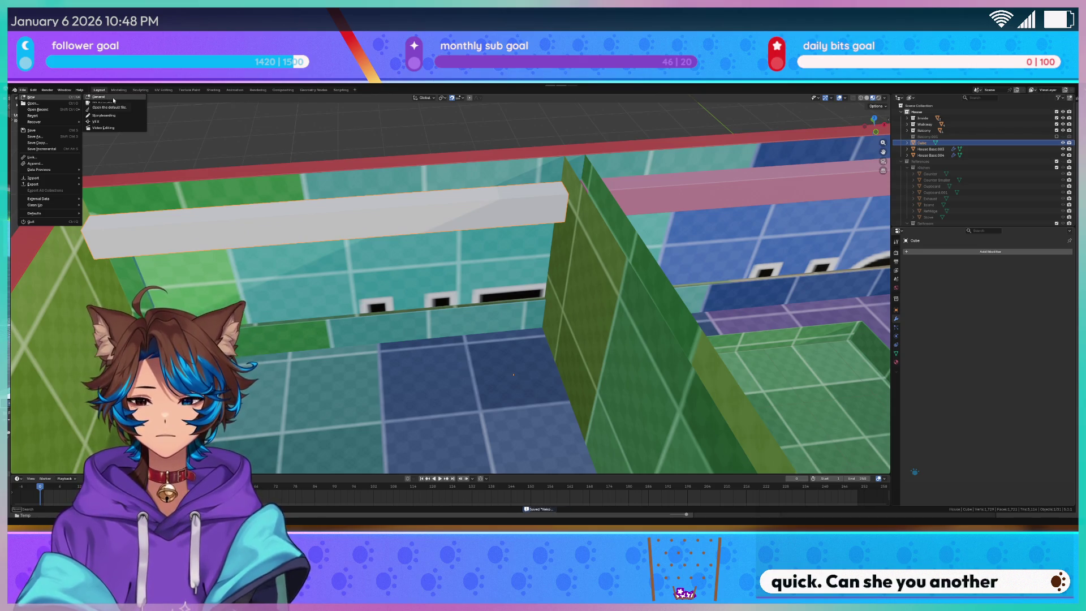
click(99, 96)
Delete the default Camera, Light and Cube and paste in the copied bar
key(a)
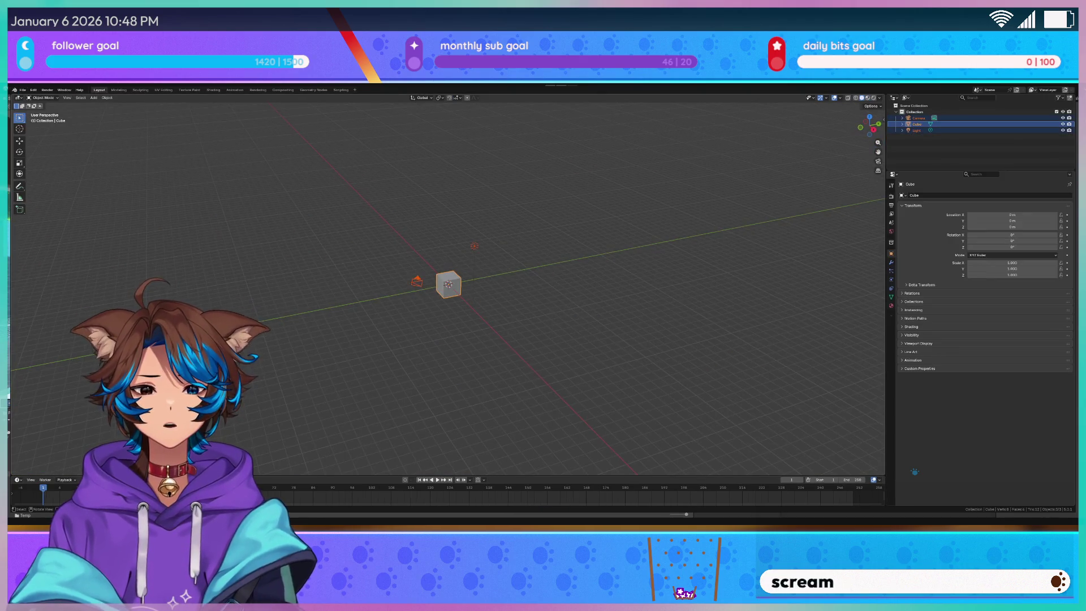
key(Delete)
key(ctrl+v)
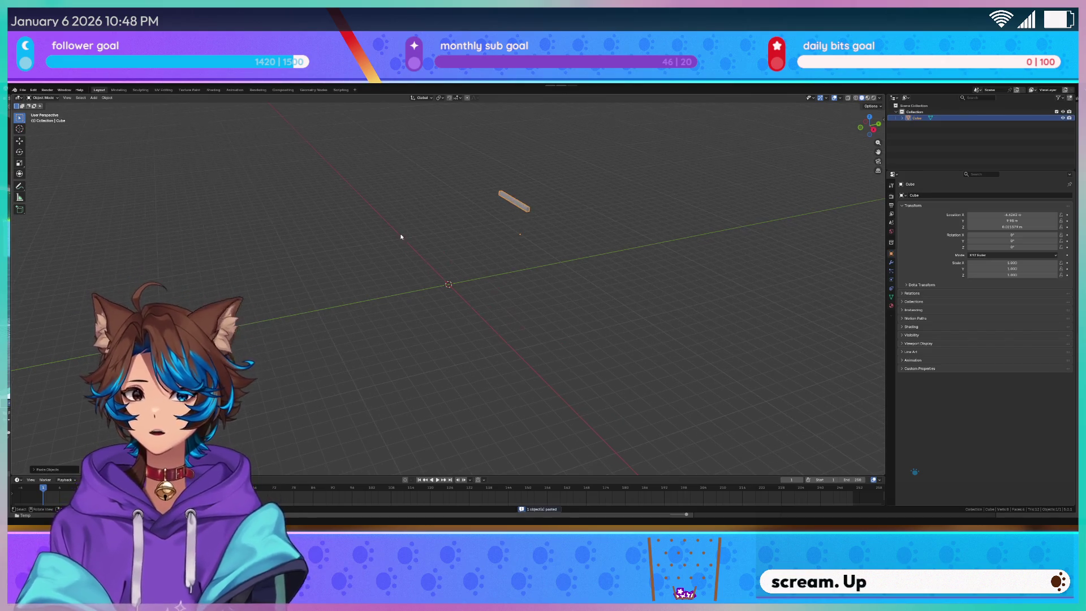
Set the bar's origin to Center of Mass (Volume)
key(q)
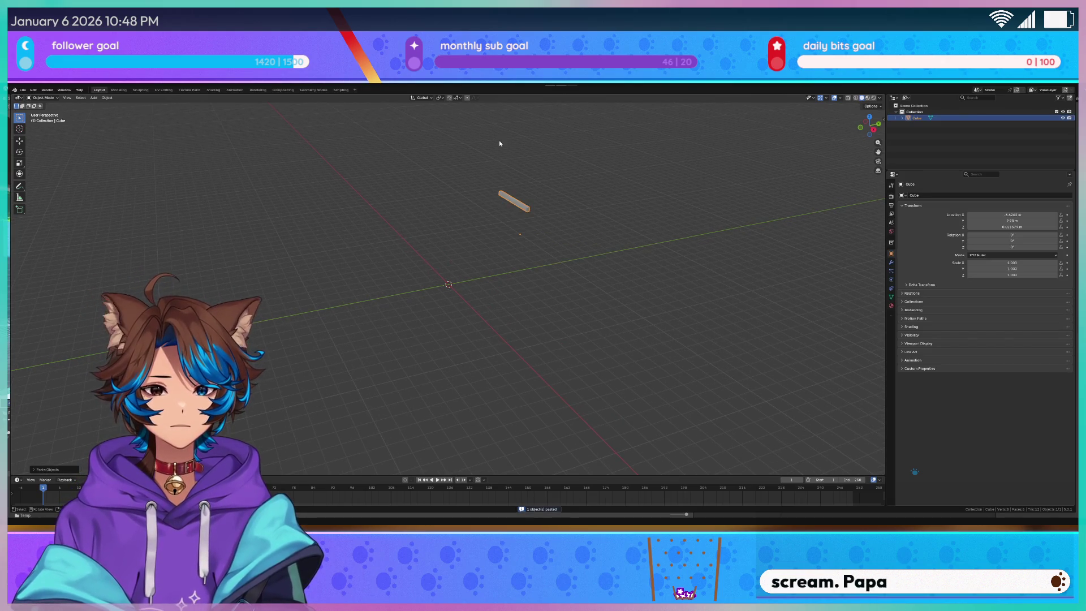
right_click(510, 198)
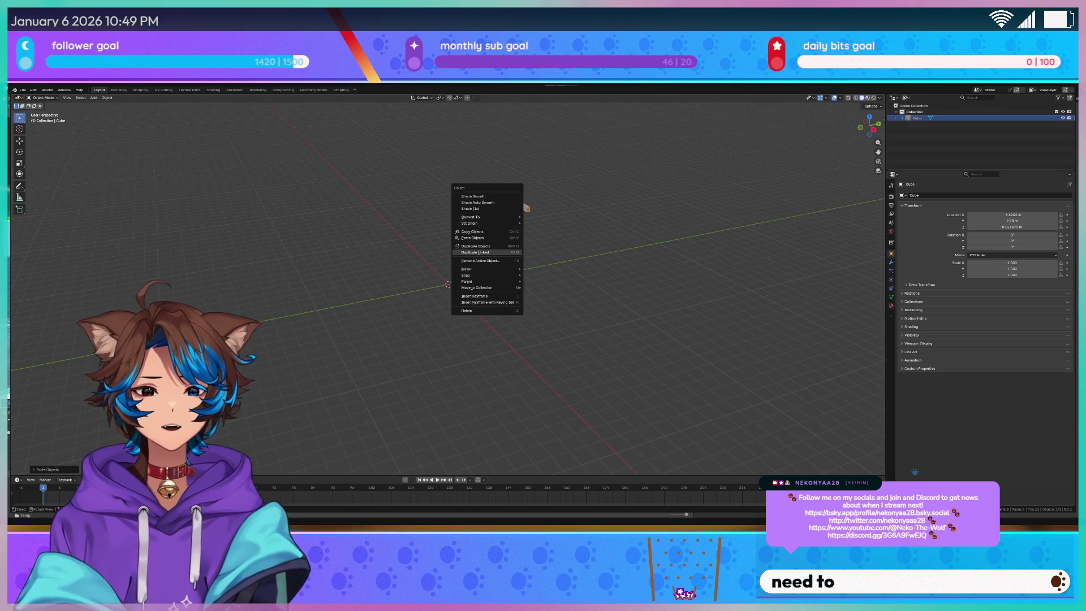
key(Escape)
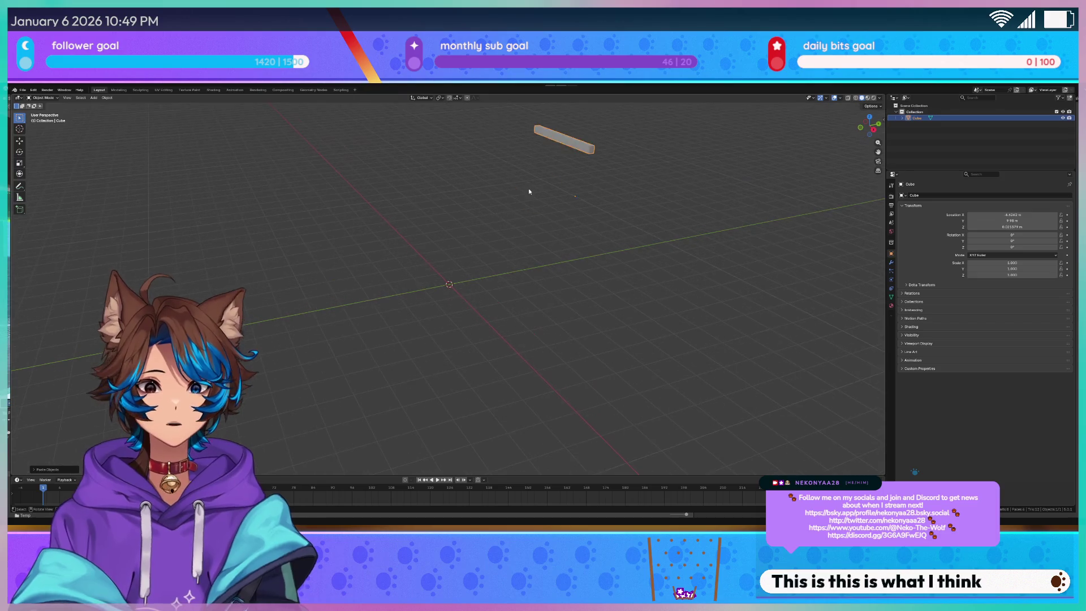
key(Tab)
key(q)
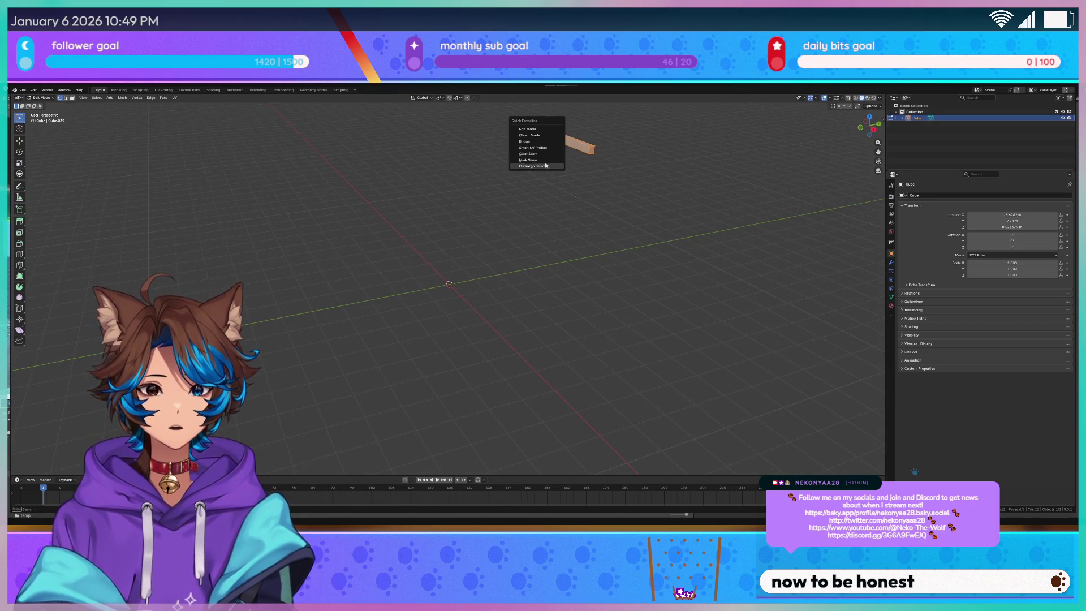
key(Tab)
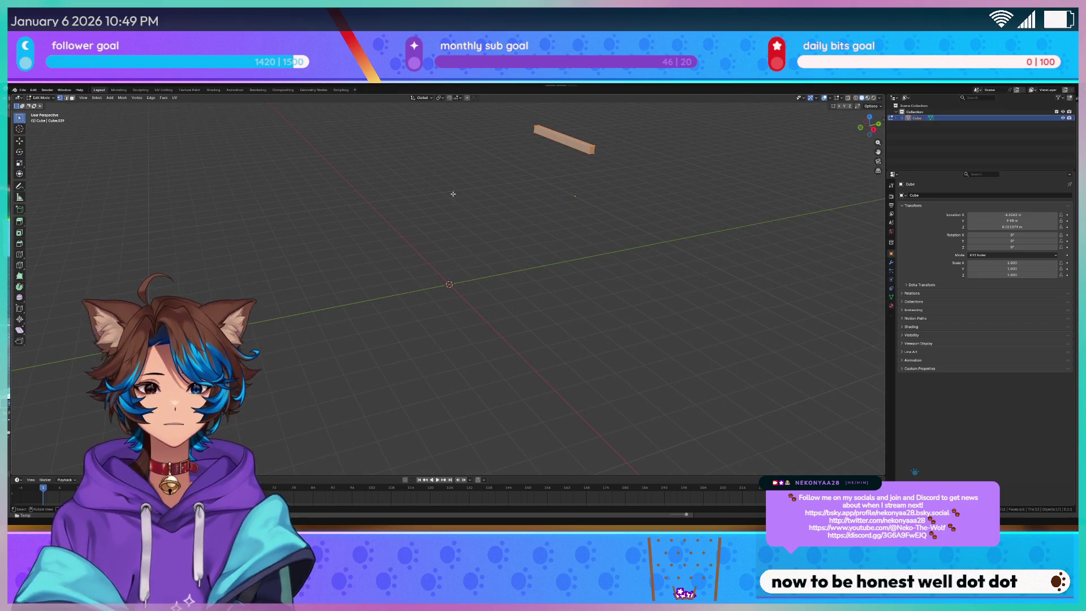
key(q)
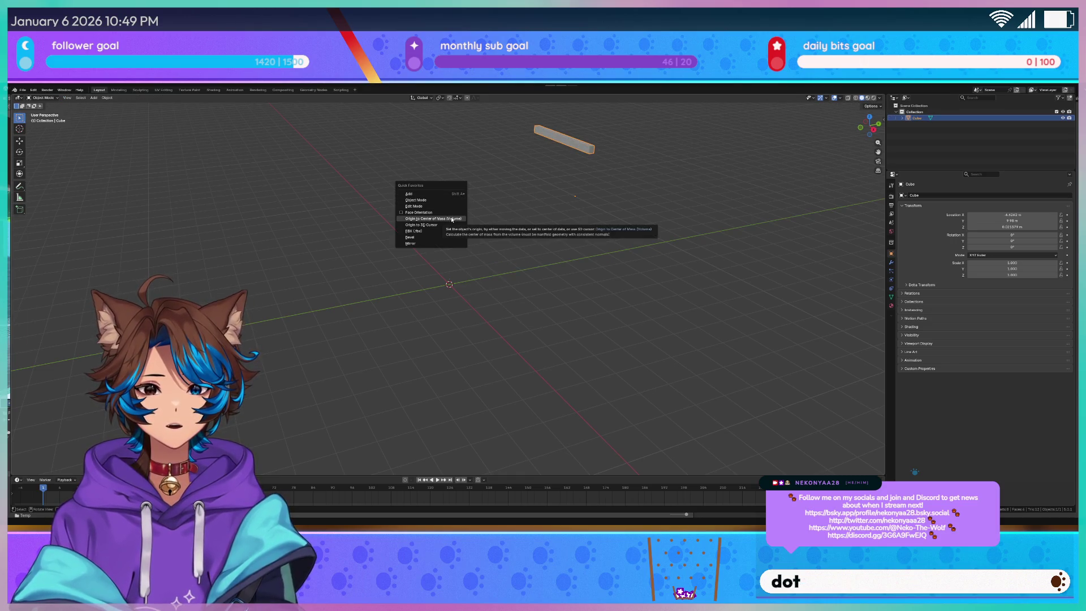
click(451, 219)
Place the bar at the world origin with Location X, Y and Z at 0
key(q)
click(1013, 214)
text(0)
key(Tab)
text(0)
key(Tab)
text(0)
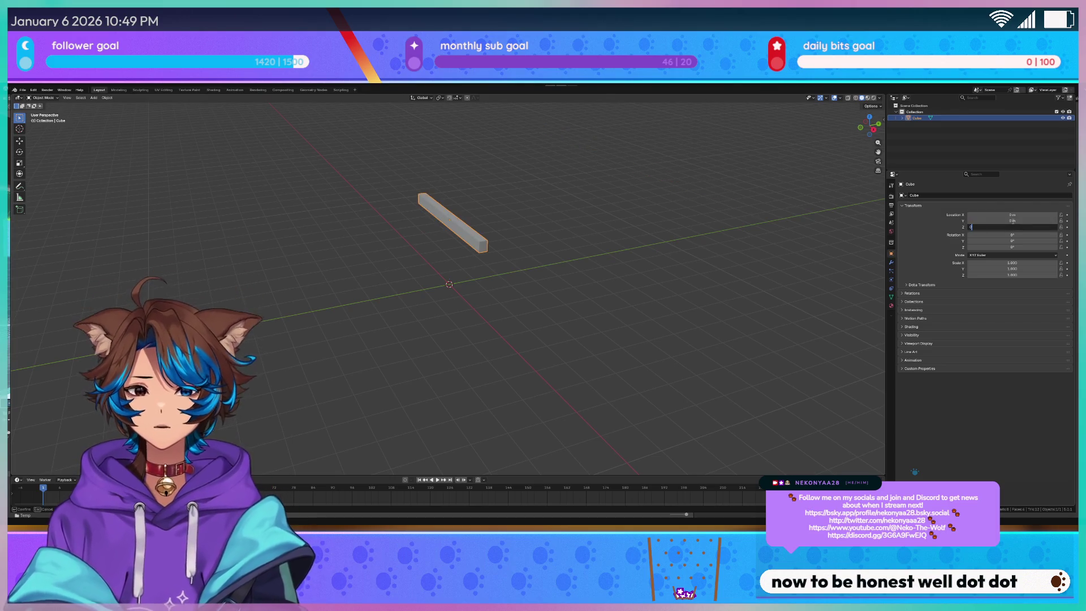
key(Return)
In Edit Mode, select the bar's front face
mouse_move(565, 272)
mouse_down()
mouse_move(593, 251)
mouse_move(585, 236)
mouse_move(494, 279)
mouse_up()
key(Tab)
scroll(494, 280, up, 3)
key(alt+a)
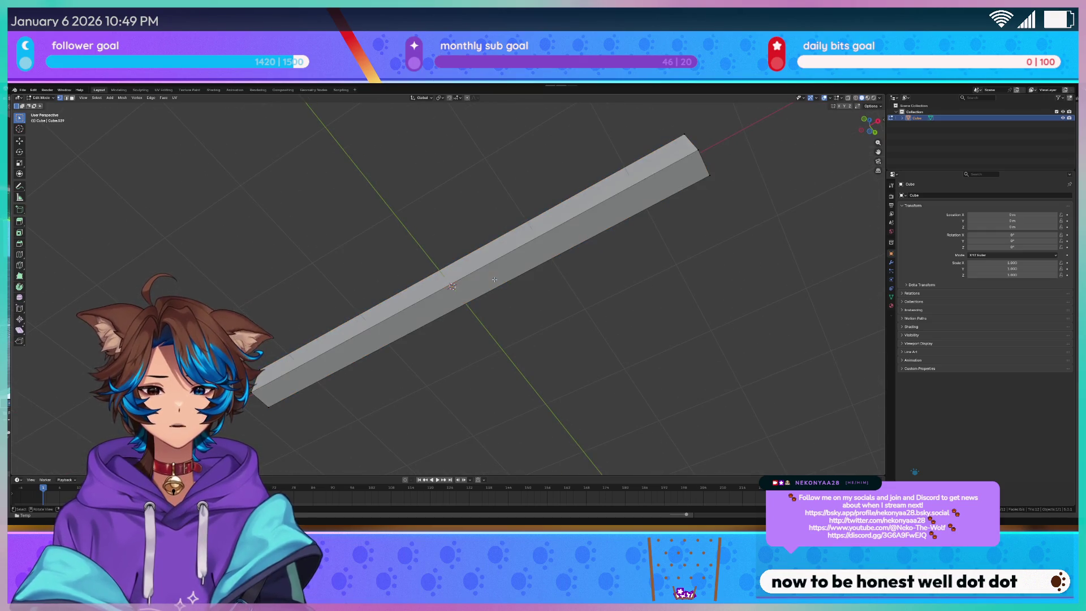
key(a)
key(alt+a)
click(500, 264)
key(q)
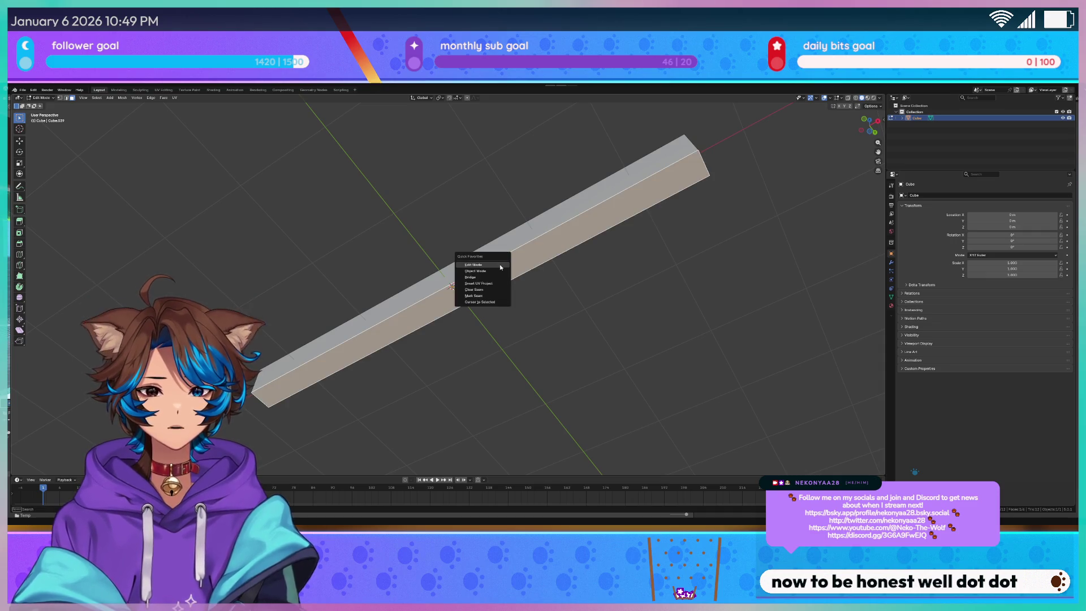
key(Escape)
right_click(526, 249)
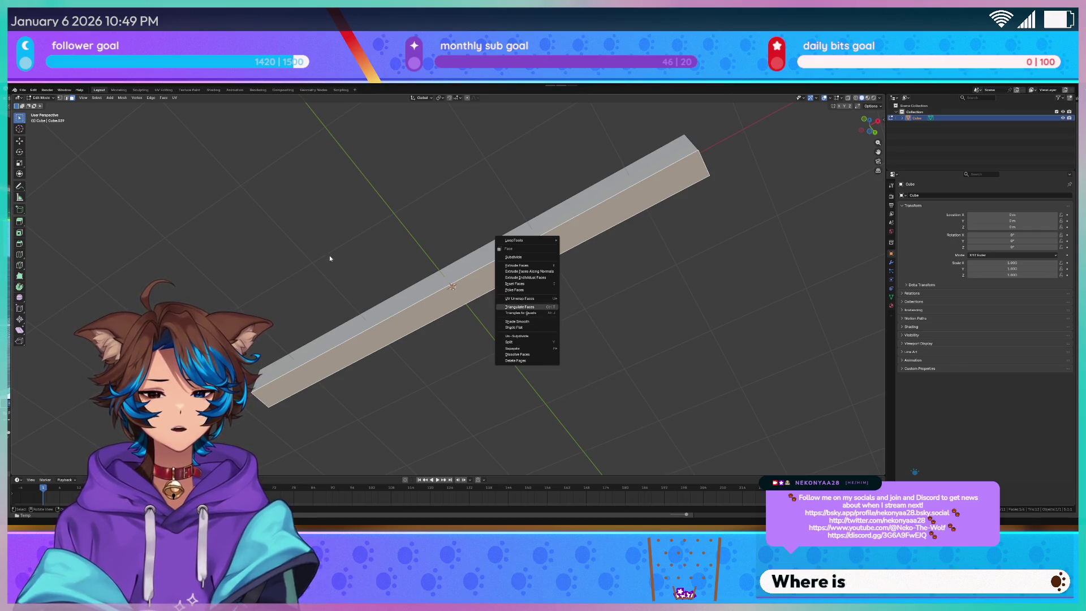
In Object Mode, snap the 3D cursor to the selected bar
key(Escape)
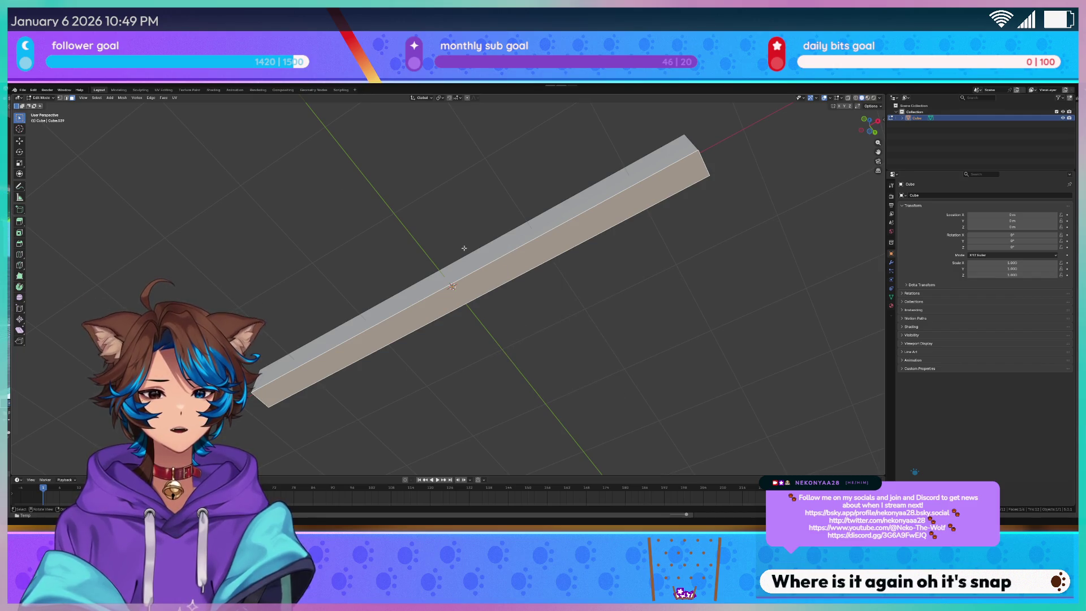
right_click(454, 298)
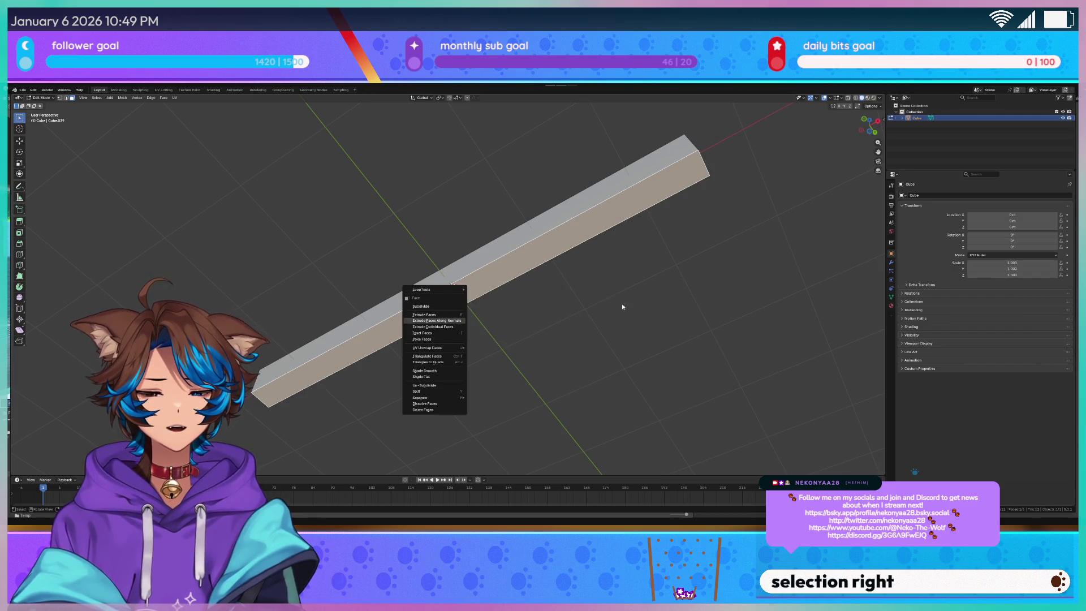
key(Tab)
right_click(477, 270)
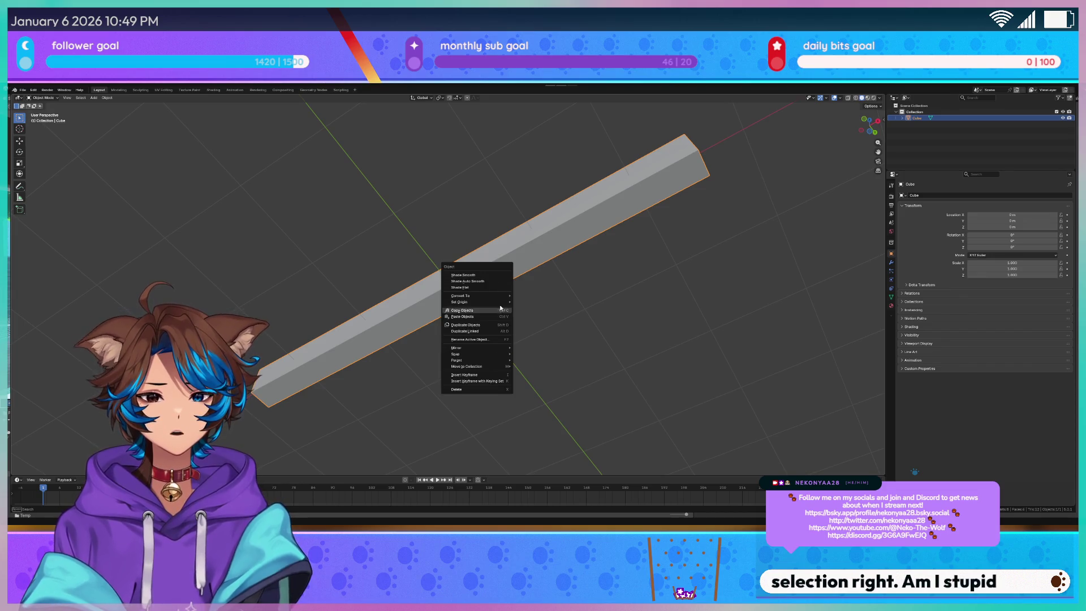
mouse_move(501, 302)
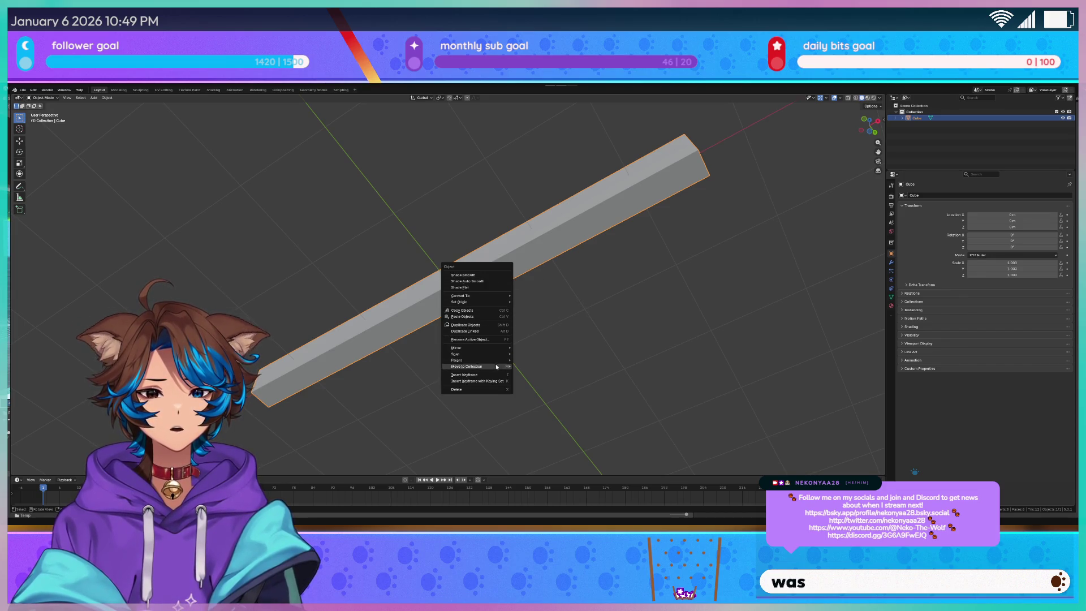
mouse_move(496, 354)
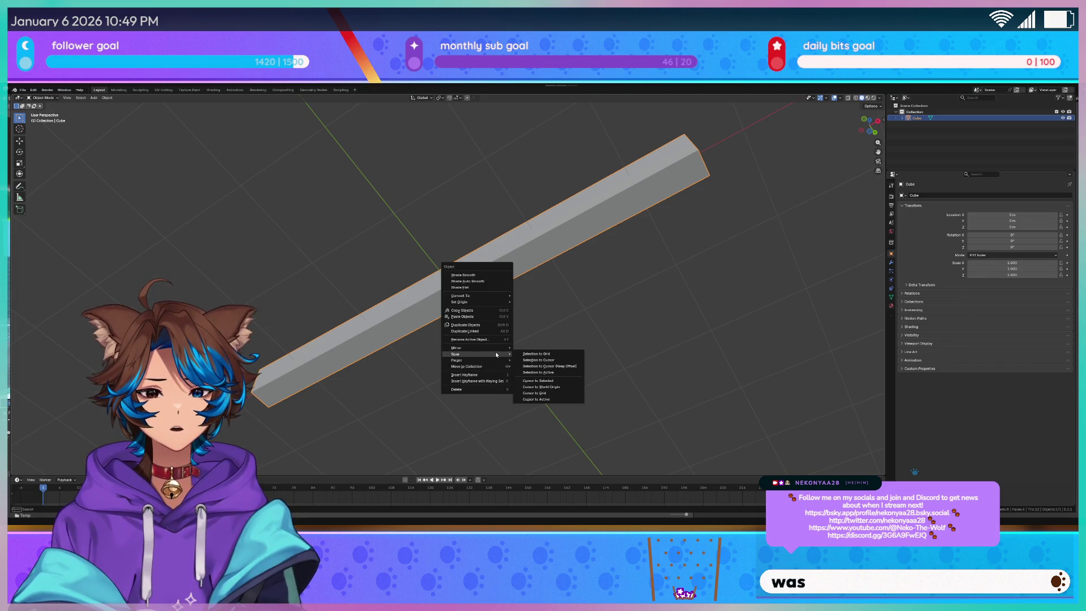
click(574, 379)
scroll(549, 291, up, 5)
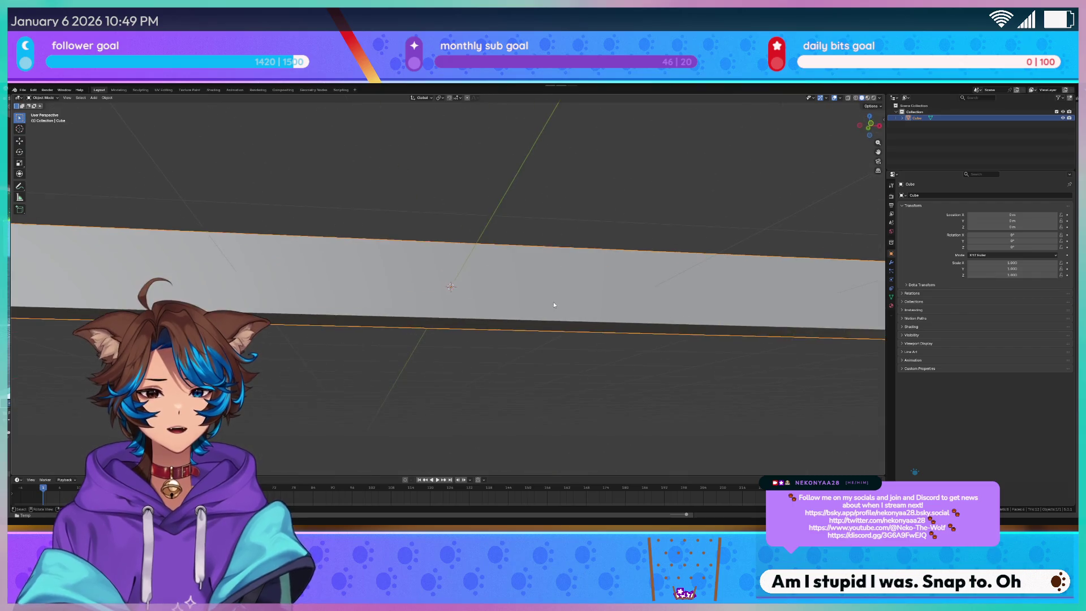
In Edit Mode, snap the 3D cursor to the bar's bottom edges
key(Tab)
right_click(470, 380)
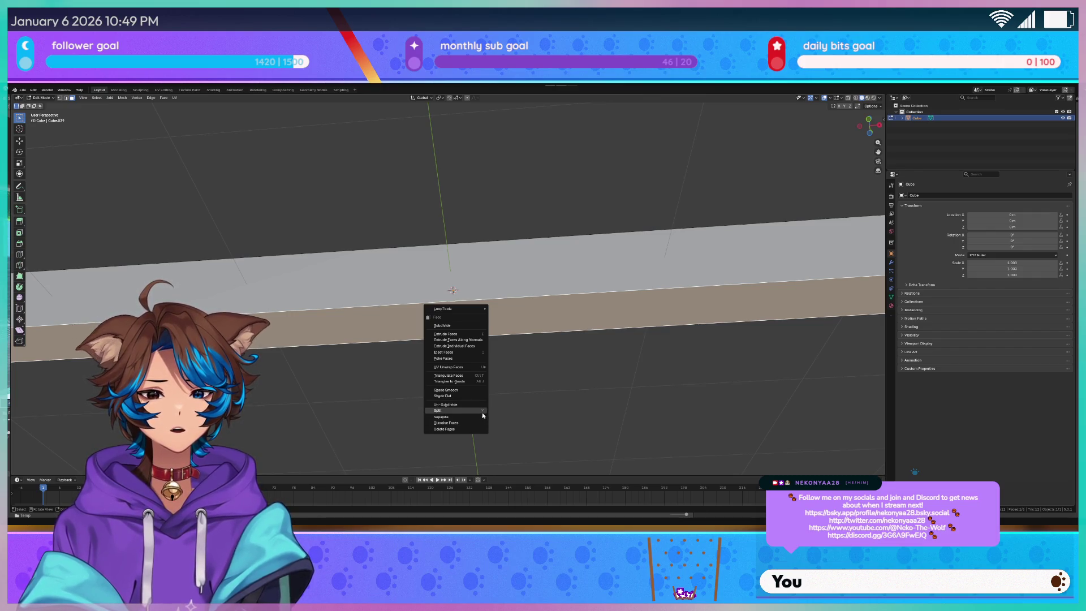
scroll(565, 363, down, 4)
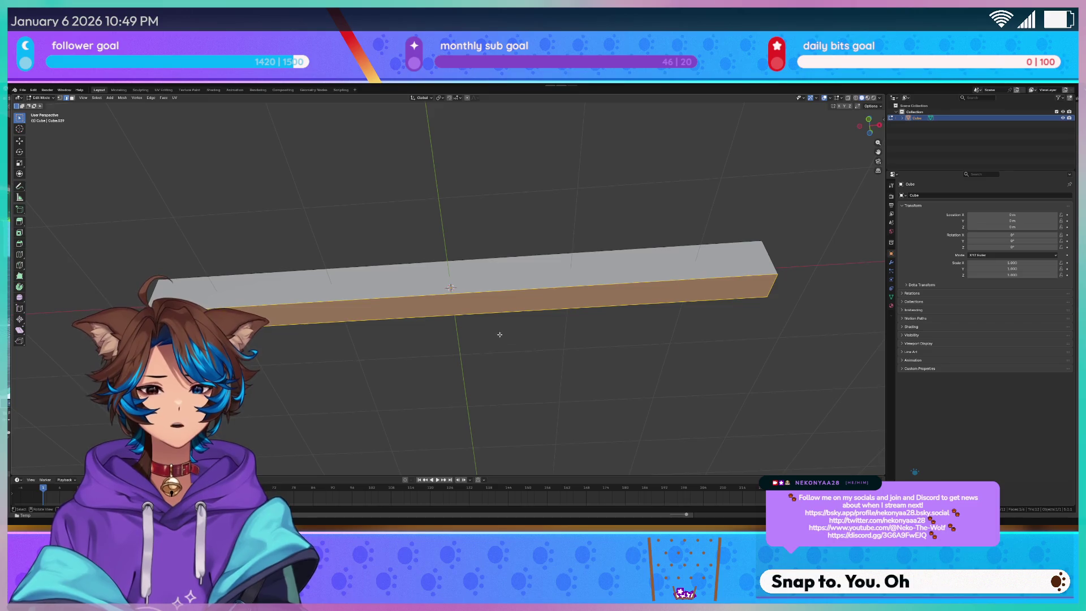
right_click(455, 317)
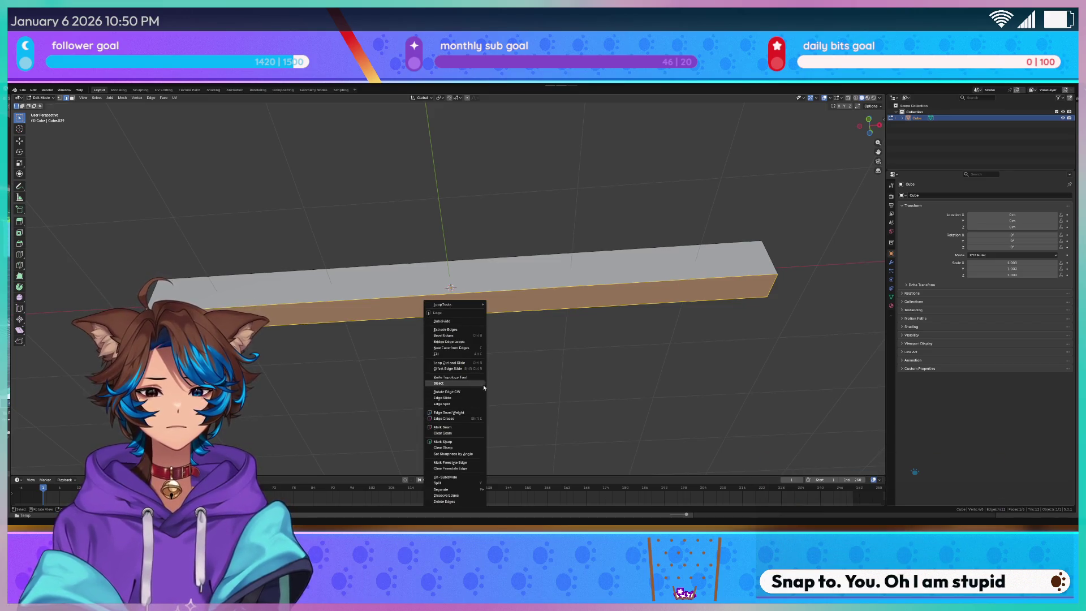
key(q)
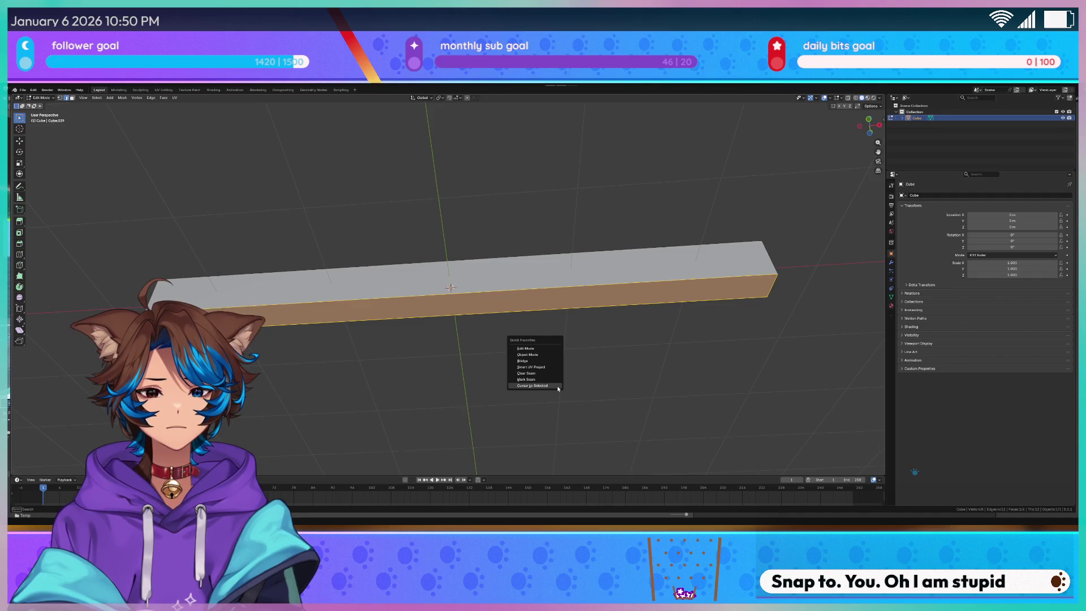
click(558, 389)
Back in Object Mode, set the bar's origin to the 3D cursor
key(Tab)
key(q)
click(509, 338)
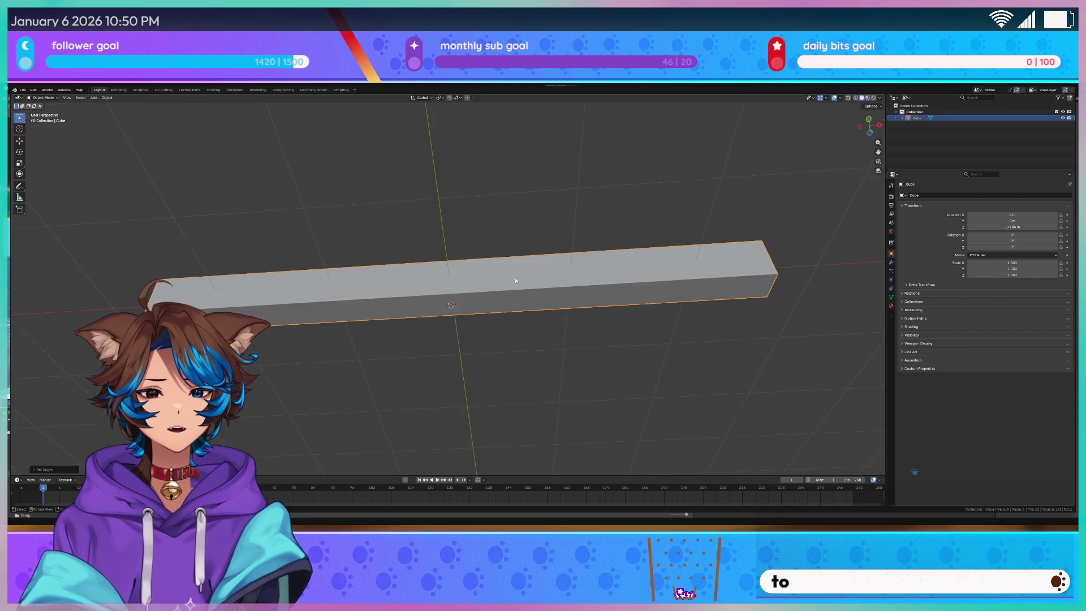
scroll(515, 288, down, 1)
click(1015, 226)
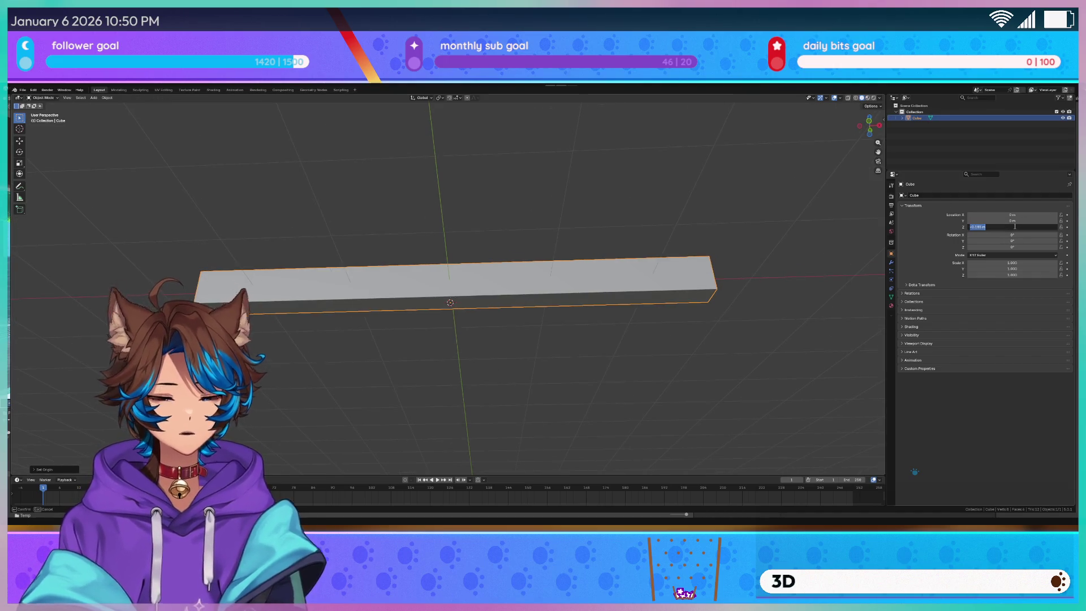
Set the bar's Location Z to 0 so its base sits on the ground
text(0)
key(Return)
scroll(554, 189, up, 3)
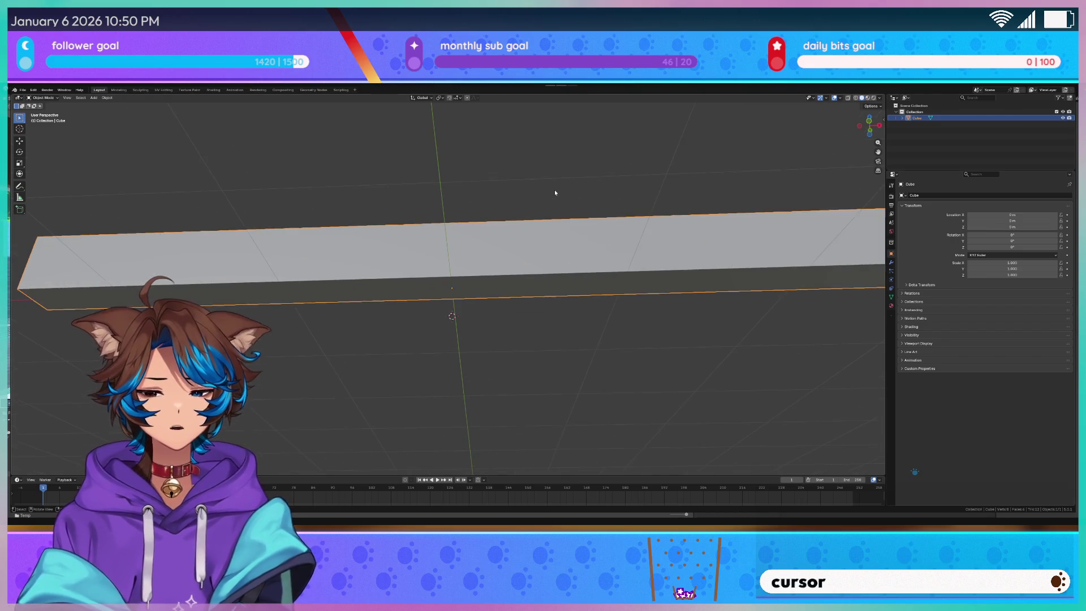
drag(524, 197, 552, 223)
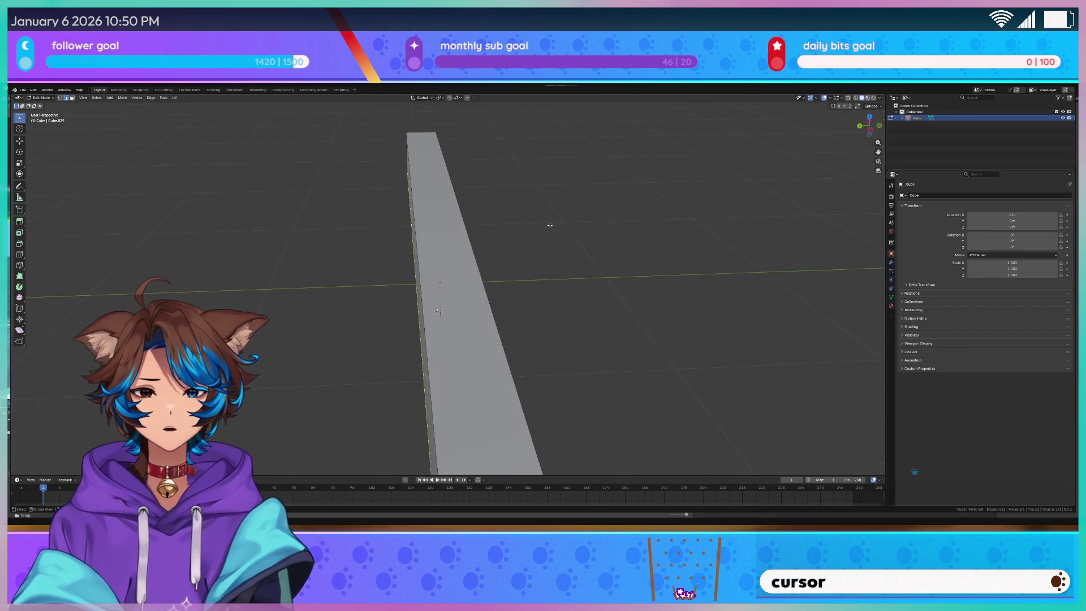
In Edit Mode, select the bar's top face
key(Tab)
drag(449, 235, 444, 232)
click(444, 238)
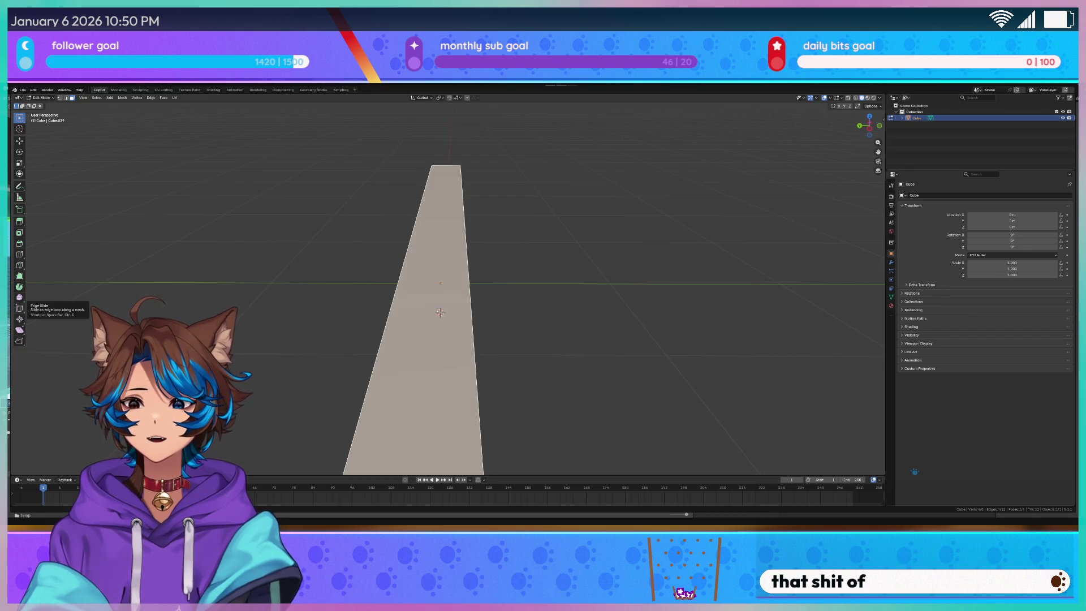
drag(869, 125, 1030, 406)
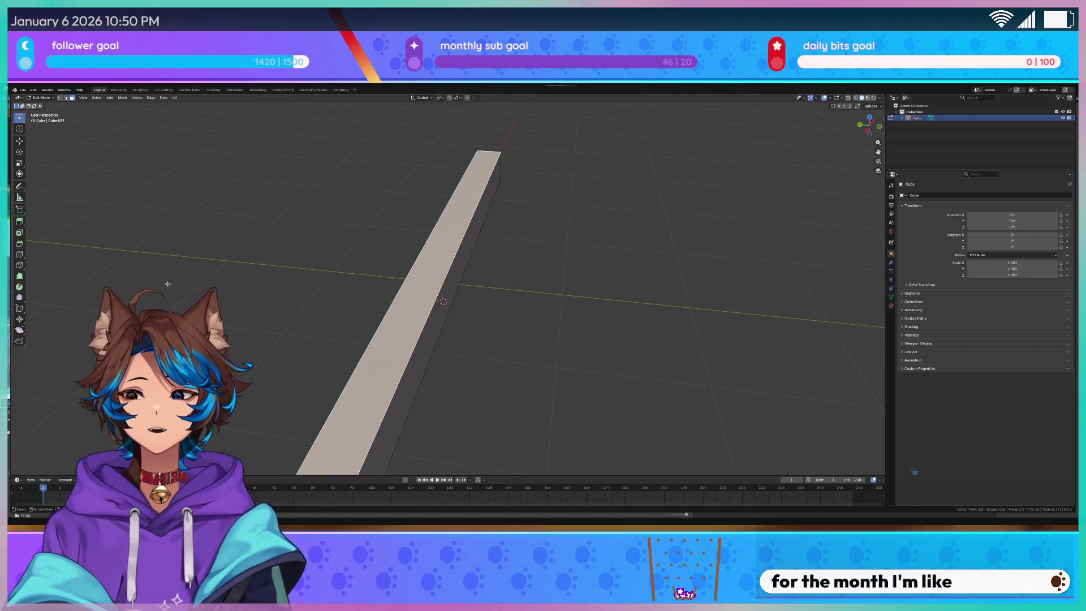
mouse_move(622, 271)
mouse_down()
mouse_move(634, 266)
mouse_move(622, 273)
mouse_move(633, 287)
mouse_move(582, 297)
mouse_up()
Inset the top face with Offset Relative on and Thickness 0.01851
key(i)
click(623, 276)
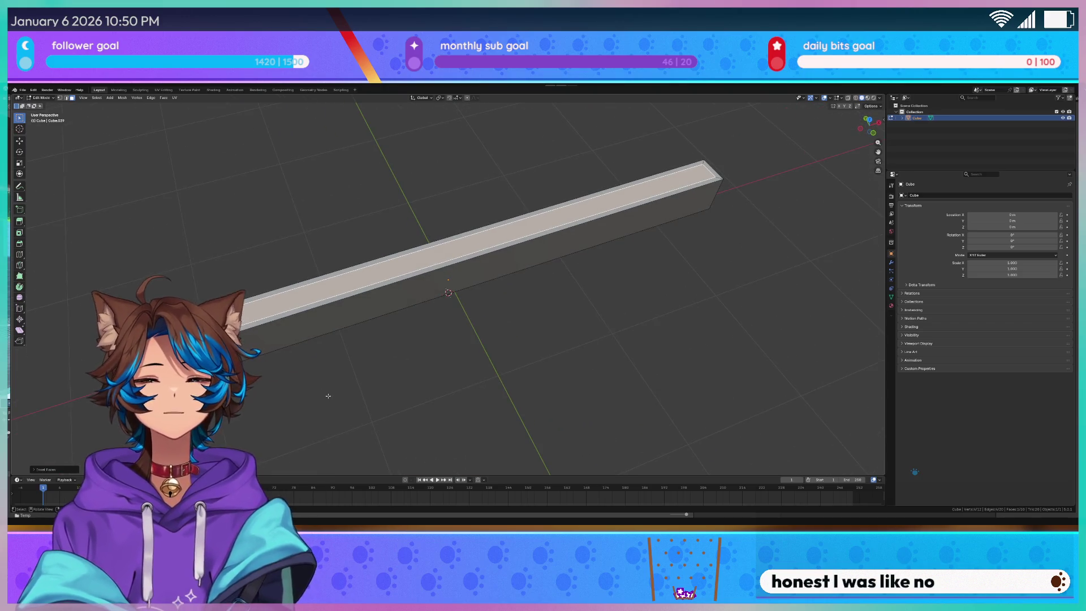
click(33, 470)
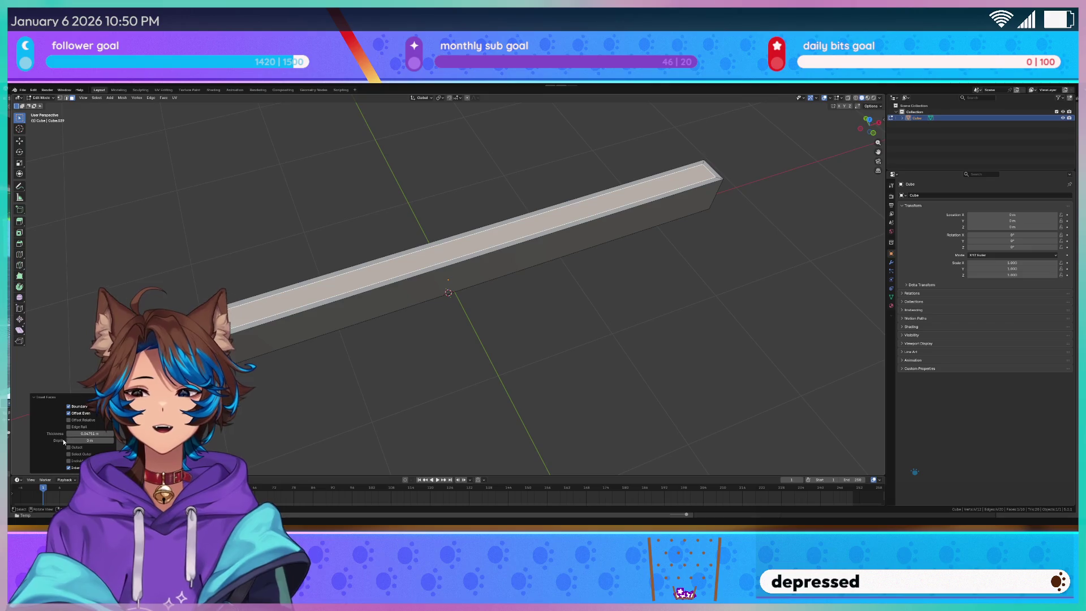
click(69, 420)
click(69, 420)
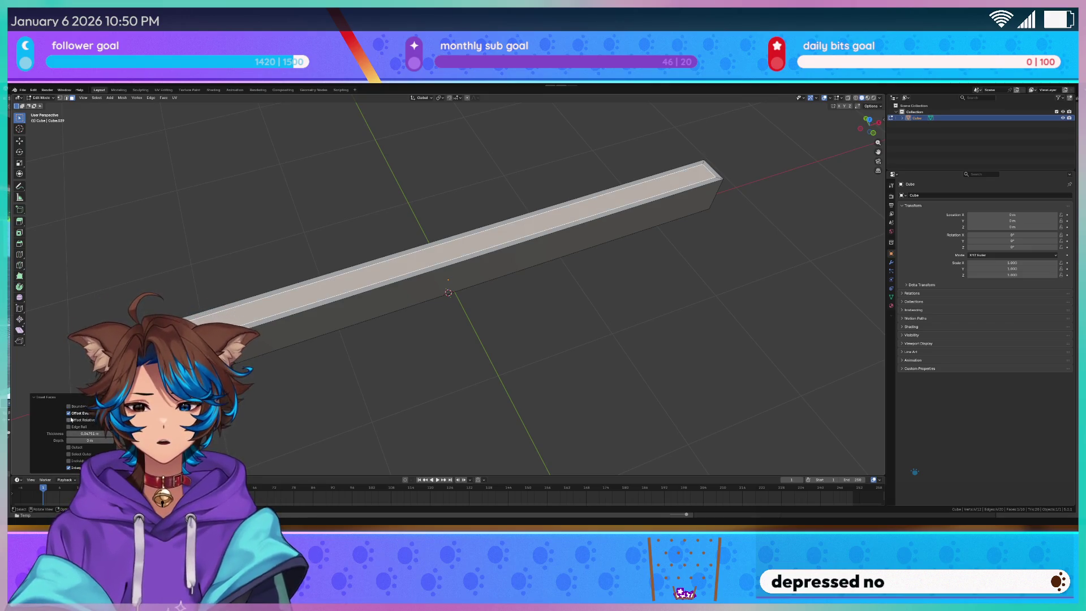
click(69, 420)
drag(89, 433, 78, 434)
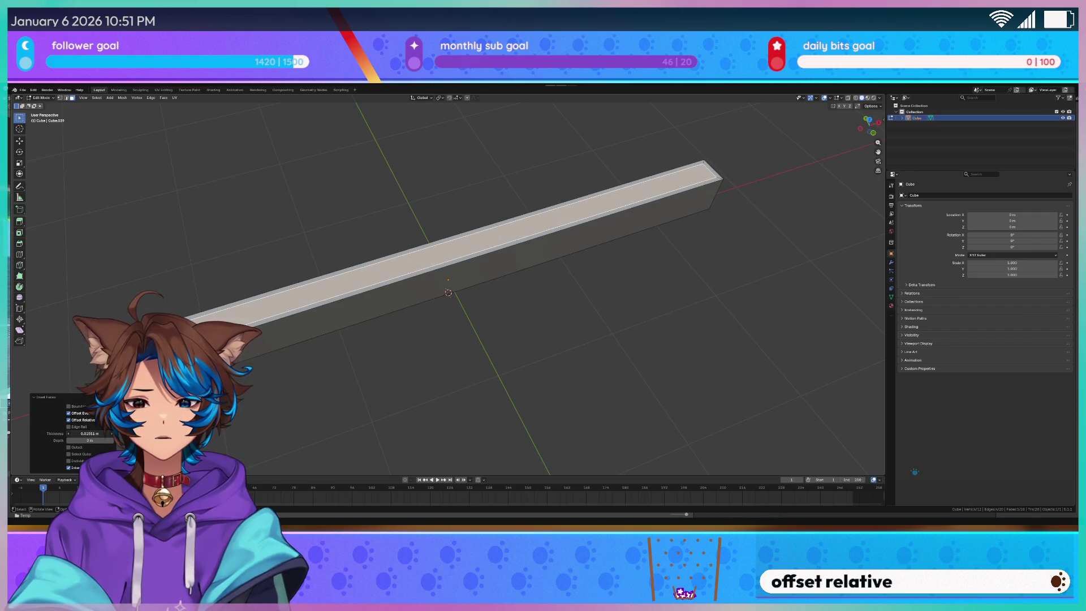
mouse_move(395, 362)
mouse_down()
mouse_move(437, 369)
mouse_move(538, 327)
mouse_up()
Extrude the inset inner face down about -0.095 m into a channel
key(e)
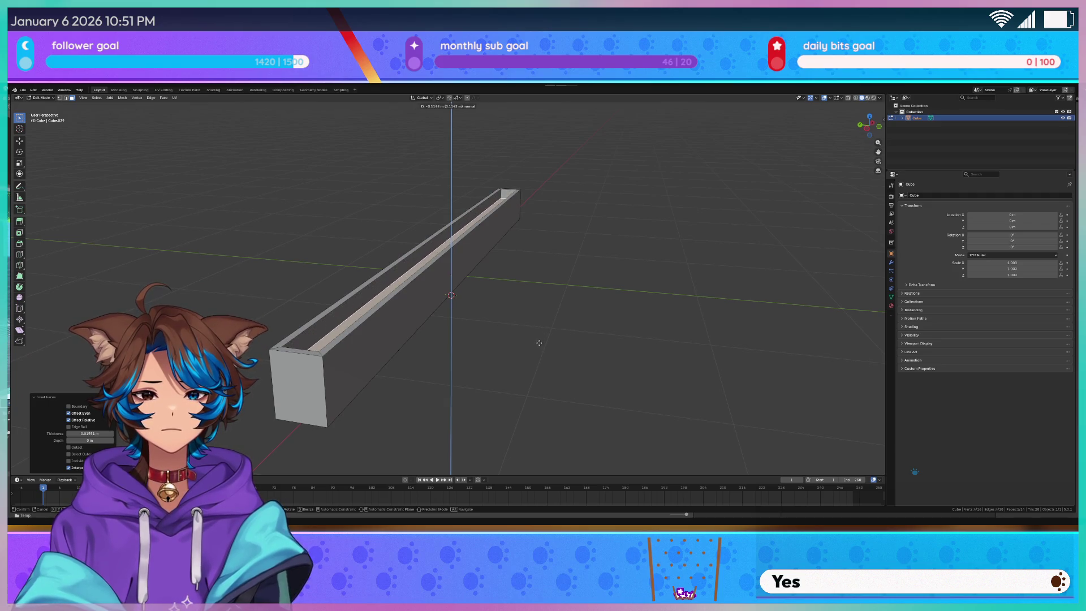
click(542, 341)
drag(542, 341, 575, 318)
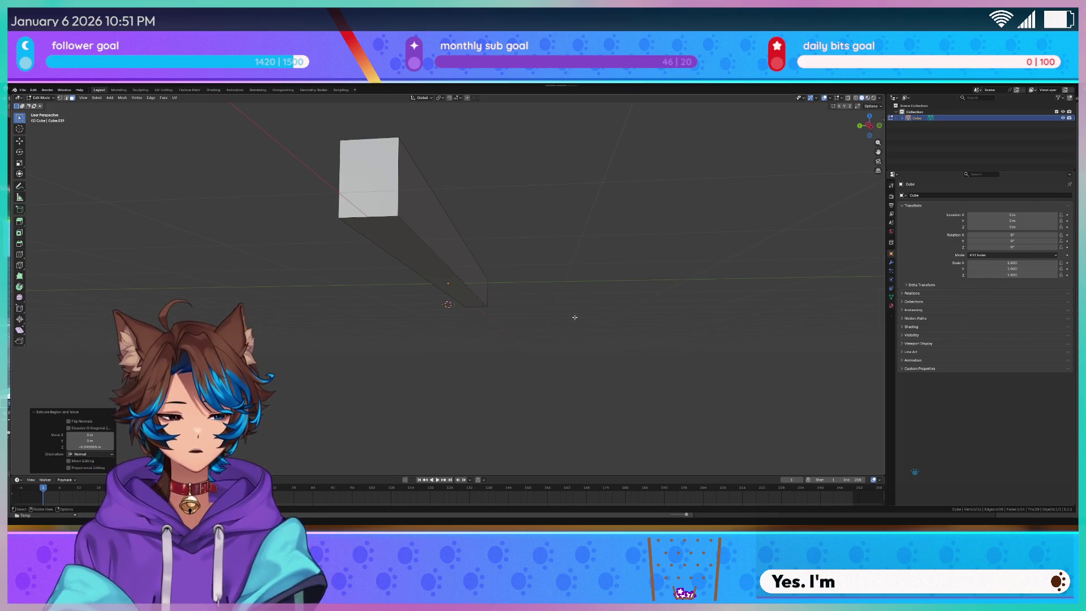
mouse_move(575, 313)
mouse_down()
mouse_move(550, 266)
mouse_move(536, 293)
mouse_move(535, 274)
mouse_move(473, 279)
mouse_up()
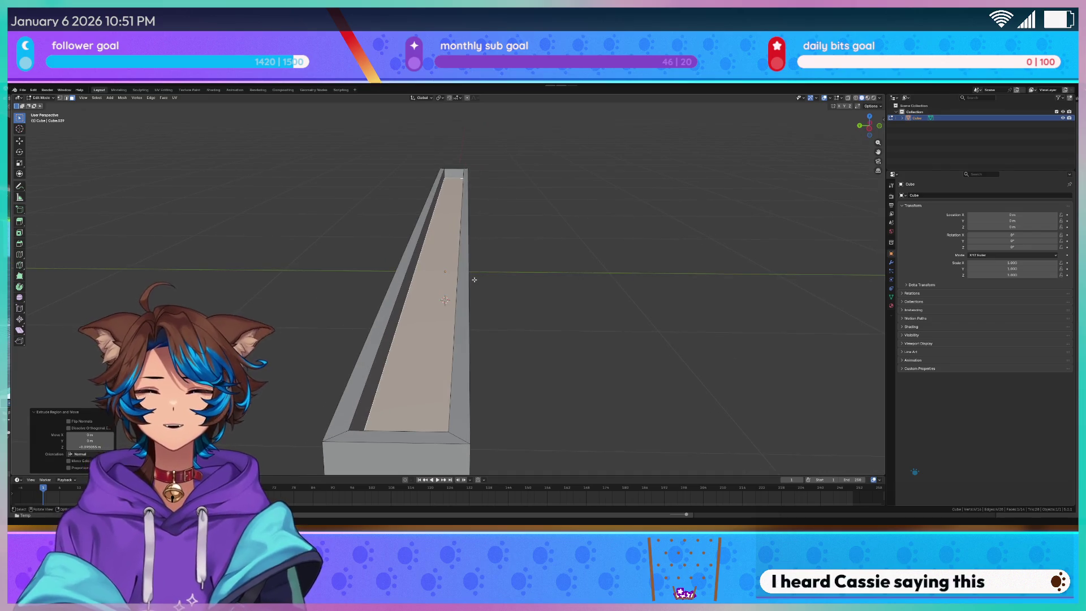
Select both the inner and outer rim edge loops
scroll(474, 279, up, 2)
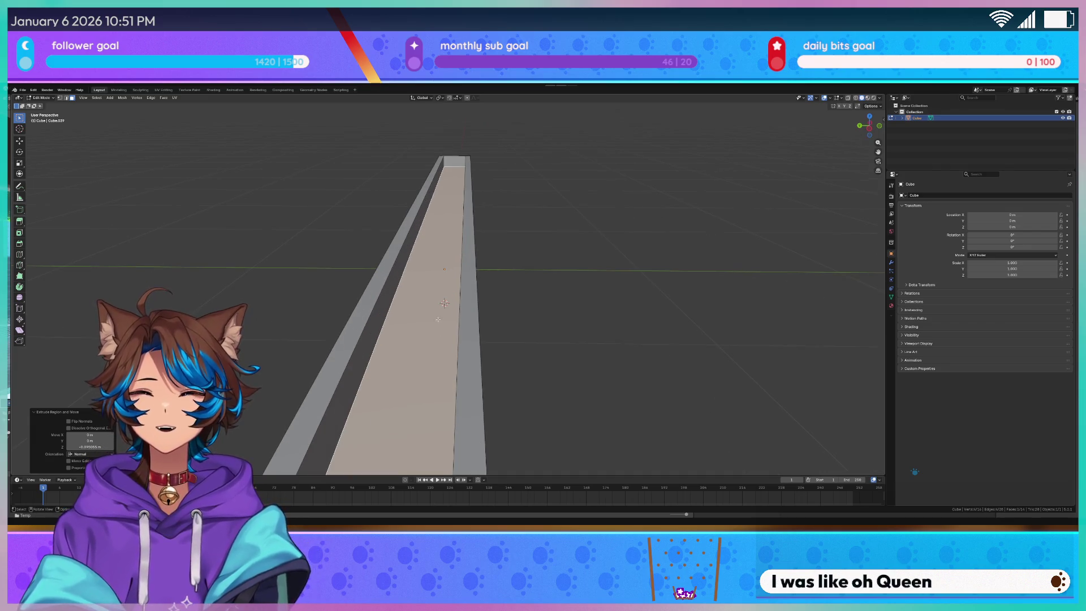
scroll(439, 321, down, 3)
alt+click(382, 298)
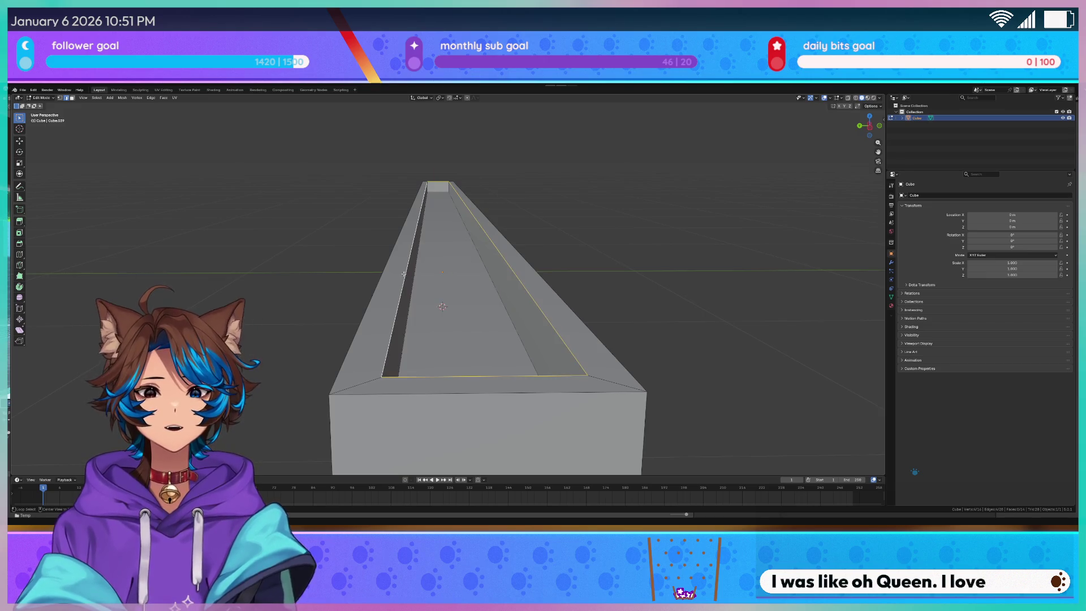
alt+shift+click(359, 309)
Mark the selected inner and outer rim loops as seams
key(q)
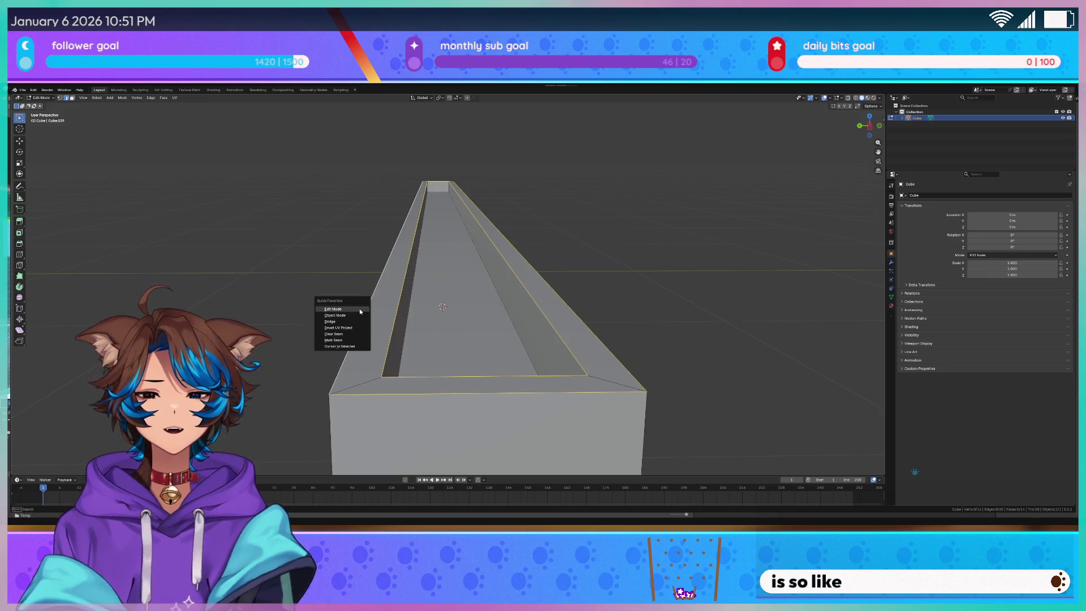
click(357, 342)
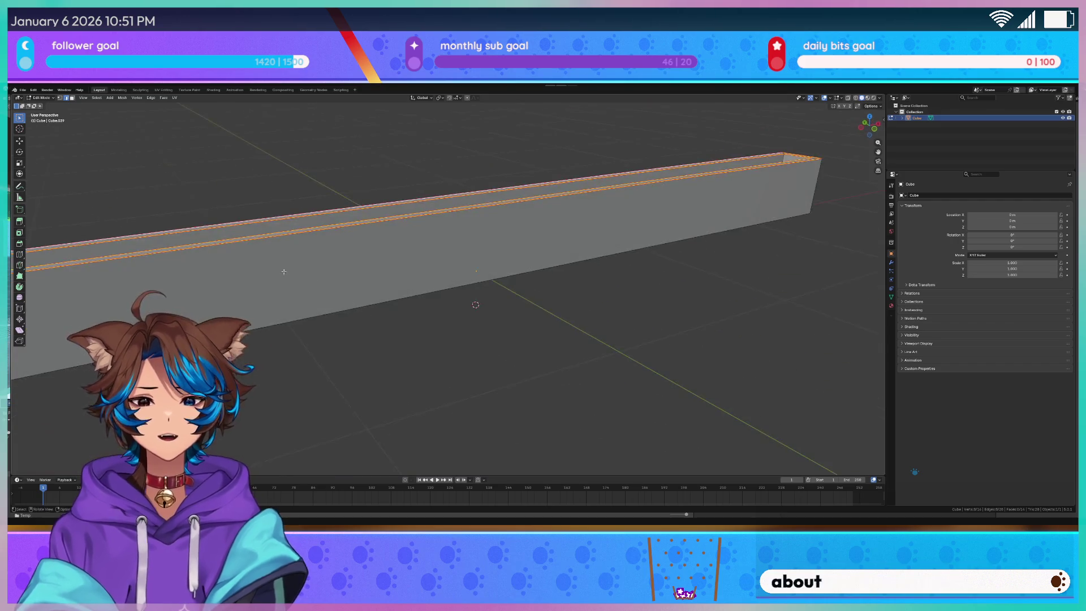
drag(464, 273, 167, 217)
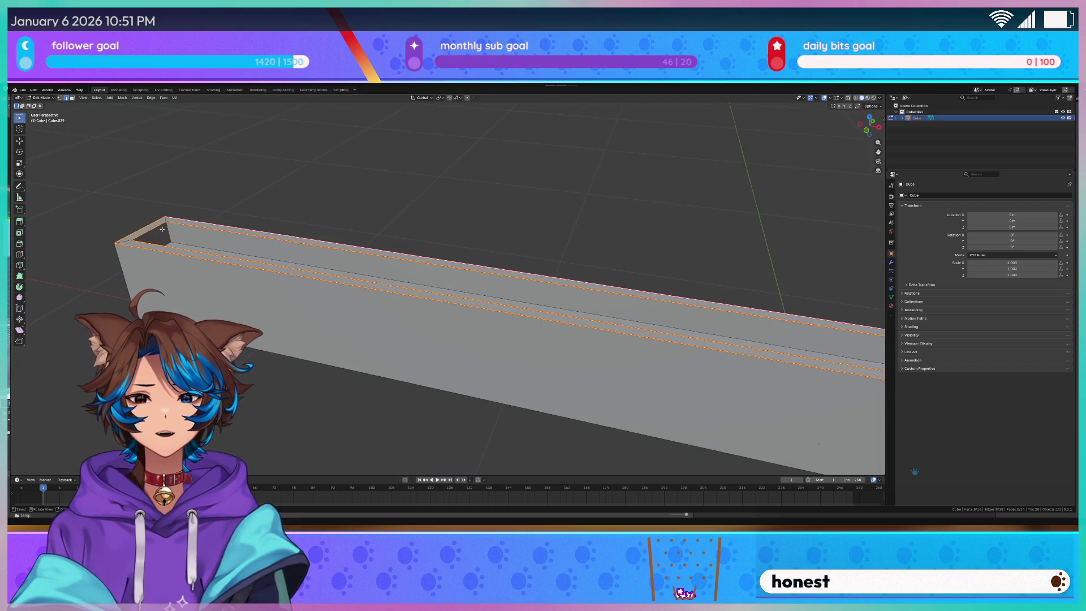
Select the trough's bottom face and mark its edges as seams
key(alt+a)
key(q)
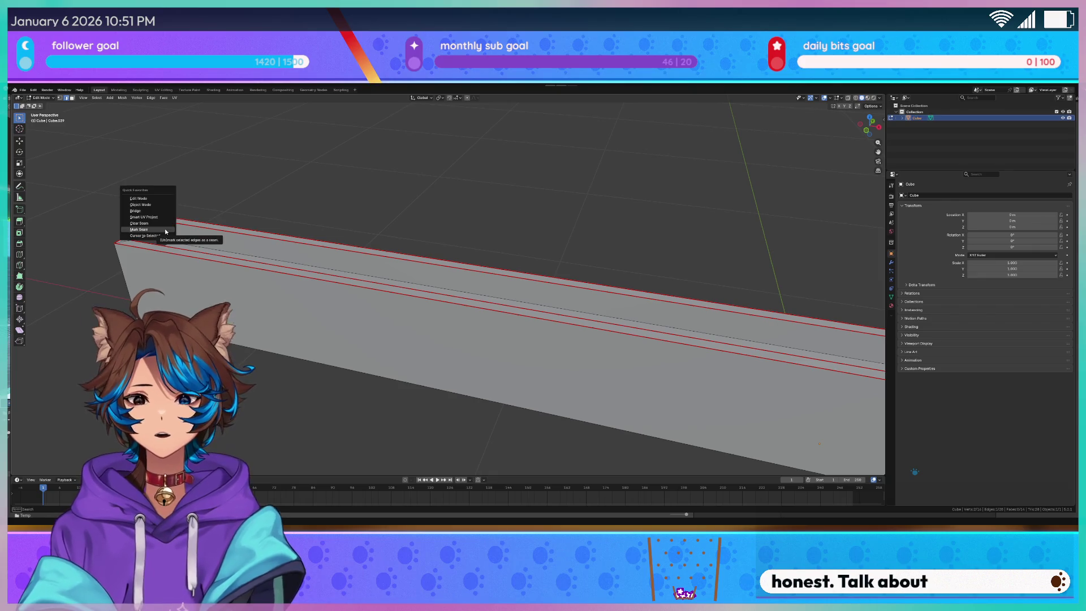
click(166, 231)
mouse_move(166, 231)
mouse_down()
mouse_move(574, 300)
mouse_move(563, 319)
mouse_move(598, 326)
mouse_move(619, 306)
mouse_up()
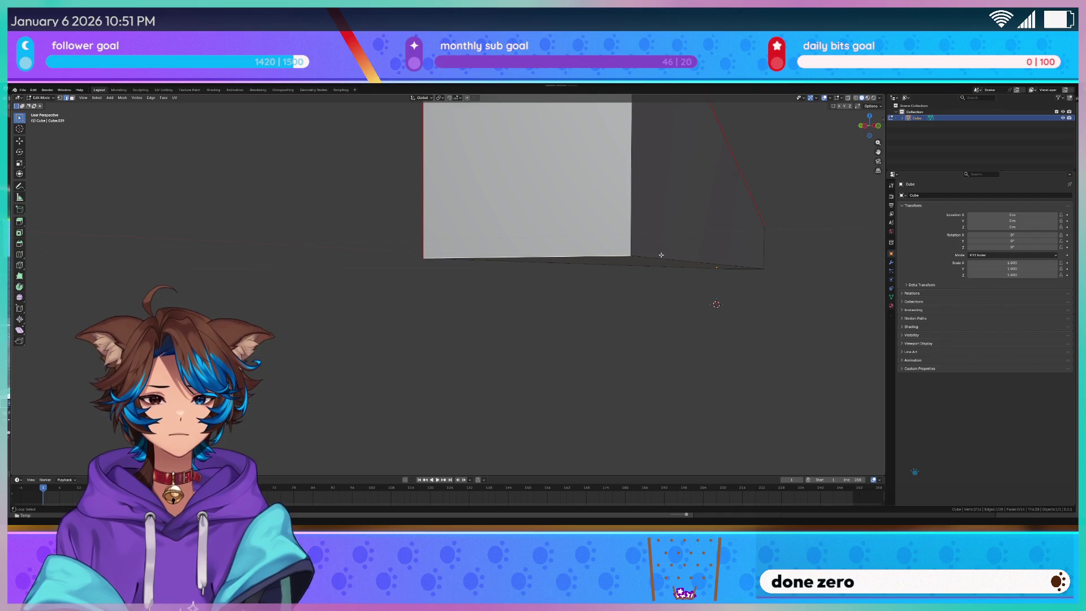
drag(604, 264, 539, 265)
click(381, 257)
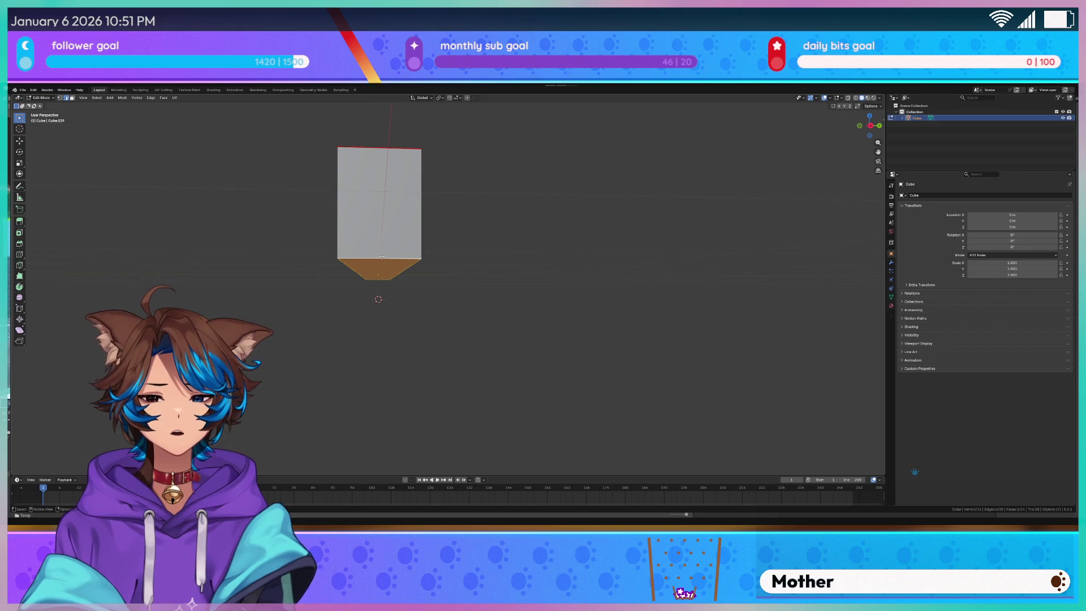
key(q)
click(463, 262)
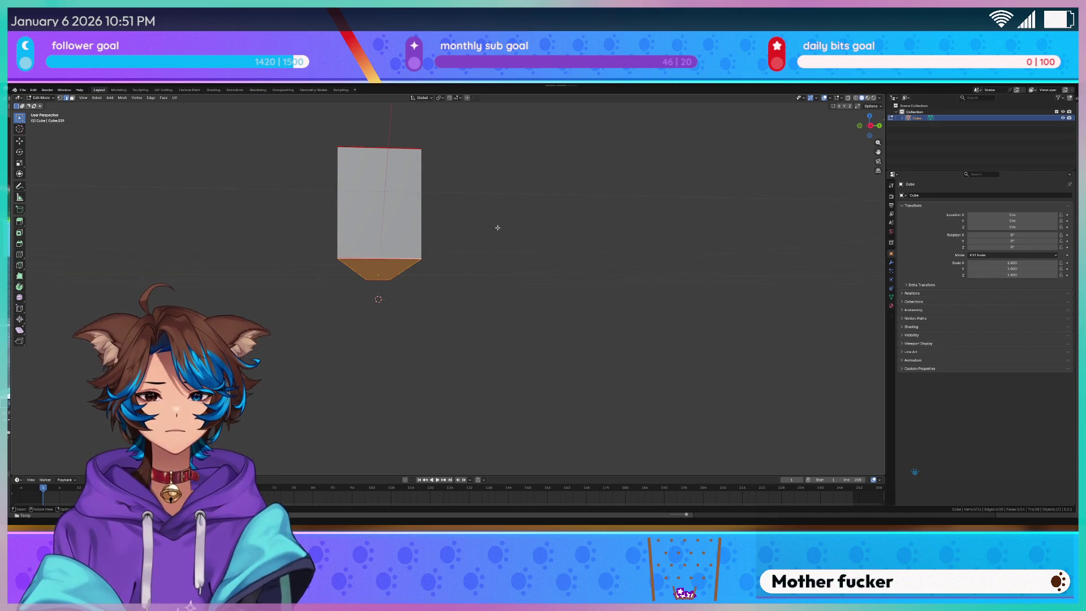
View the trough from an angle and return it to Object Mode
mouse_move(489, 229)
mouse_down()
mouse_move(625, 242)
mouse_move(619, 255)
mouse_up()
scroll(565, 249, up, 6)
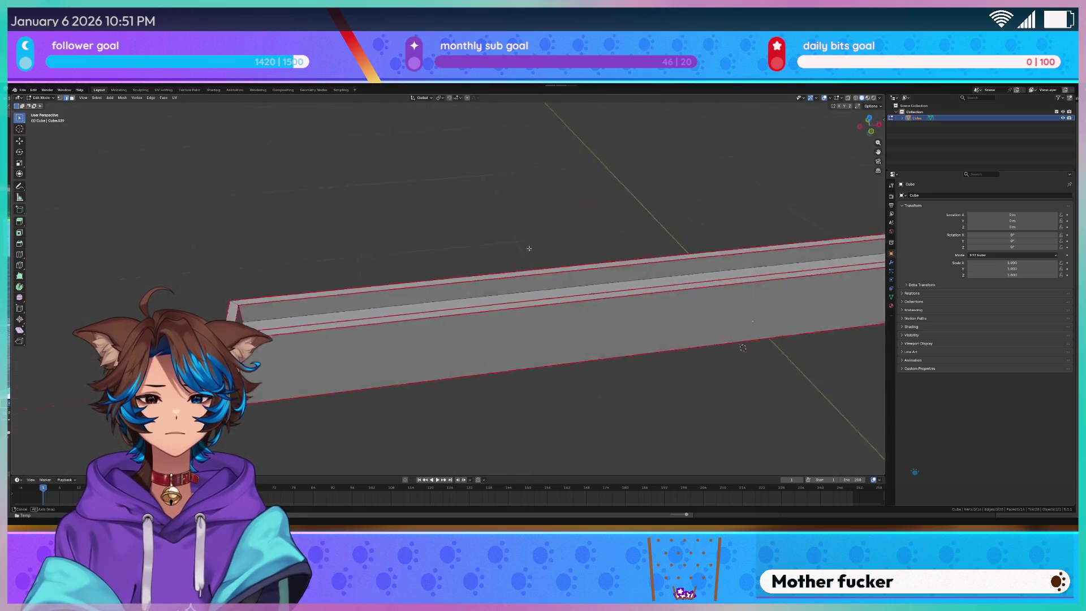
scroll(459, 256, down, 5)
key(Tab)
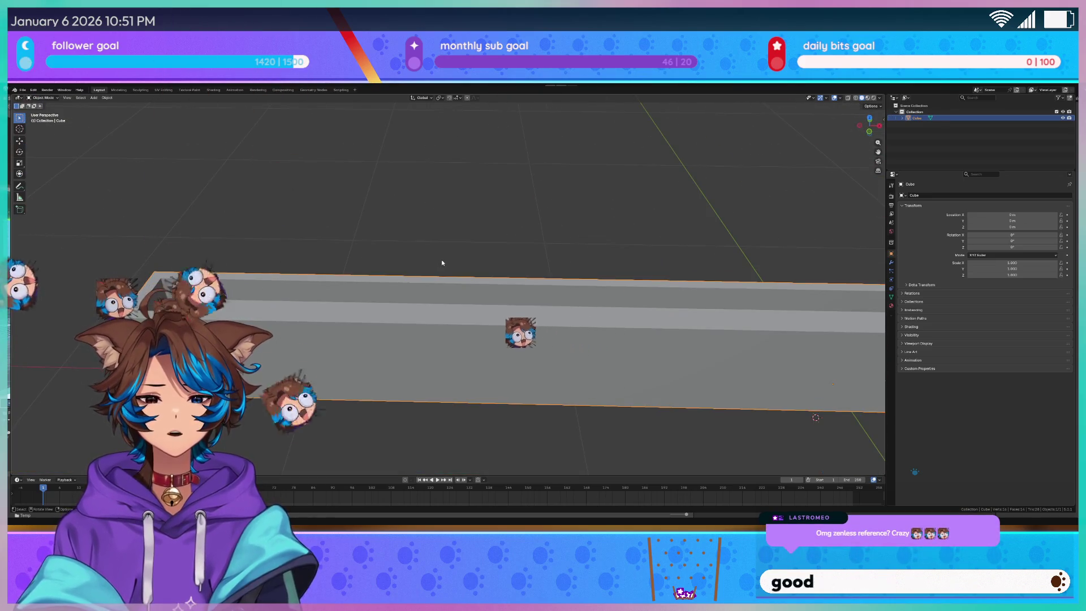
Separate the trough's inner floor face into its own object, Cube.001
mouse_move(442, 263)
mouse_down()
mouse_move(464, 234)
mouse_move(531, 241)
mouse_move(597, 230)
mouse_move(560, 243)
mouse_move(557, 265)
mouse_up()
key(Tab)
key(Tab)
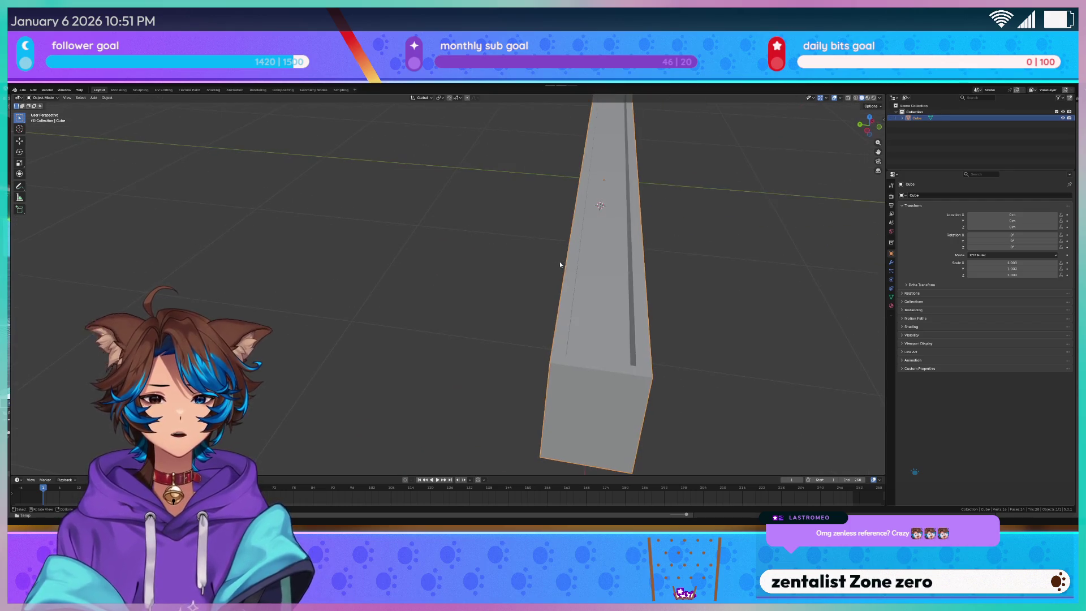
key(Tab)
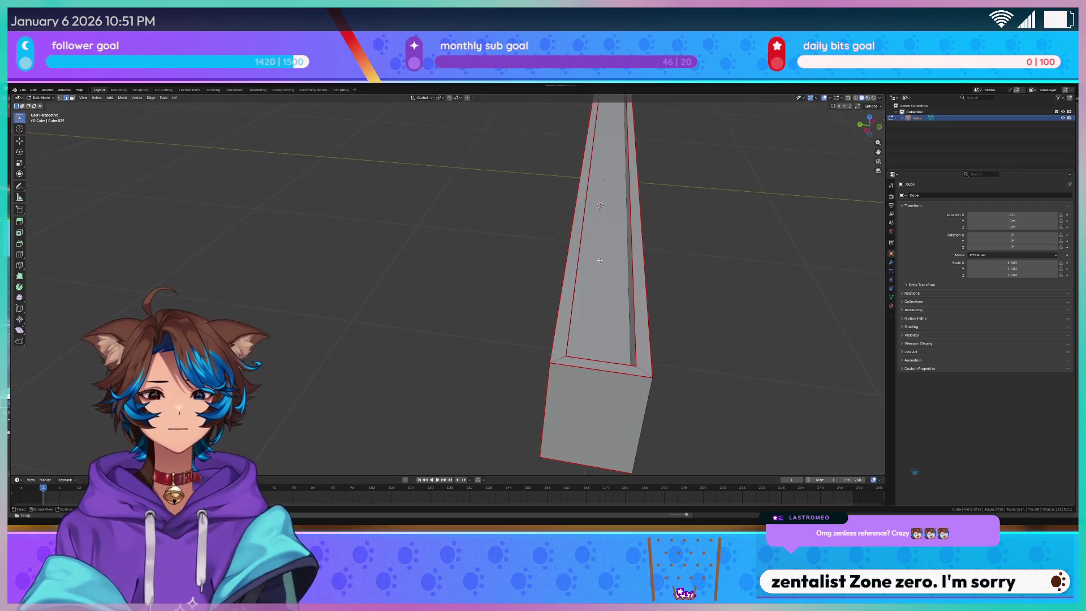
mouse_move(600, 260)
mouse_down()
mouse_move(559, 246)
mouse_move(431, 264)
mouse_up()
shift+click(559, 245)
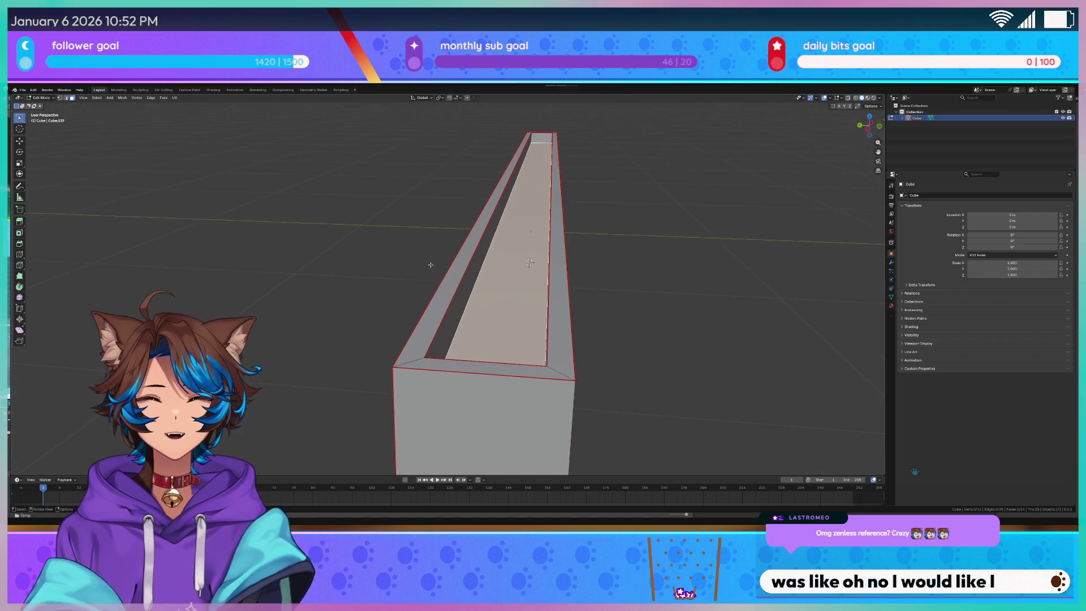
right_click(513, 301)
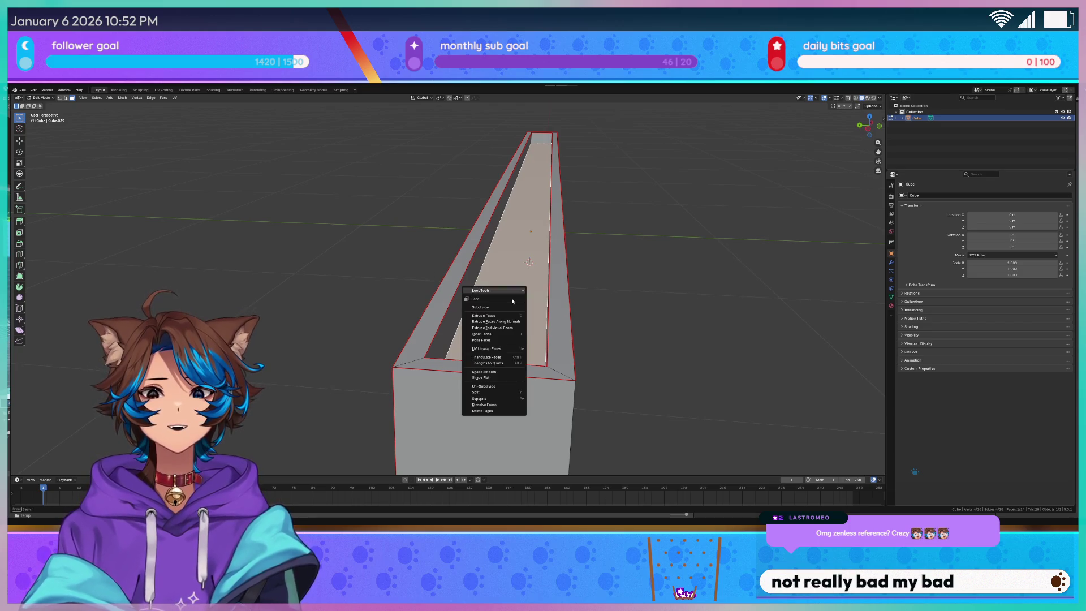
mouse_move(512, 399)
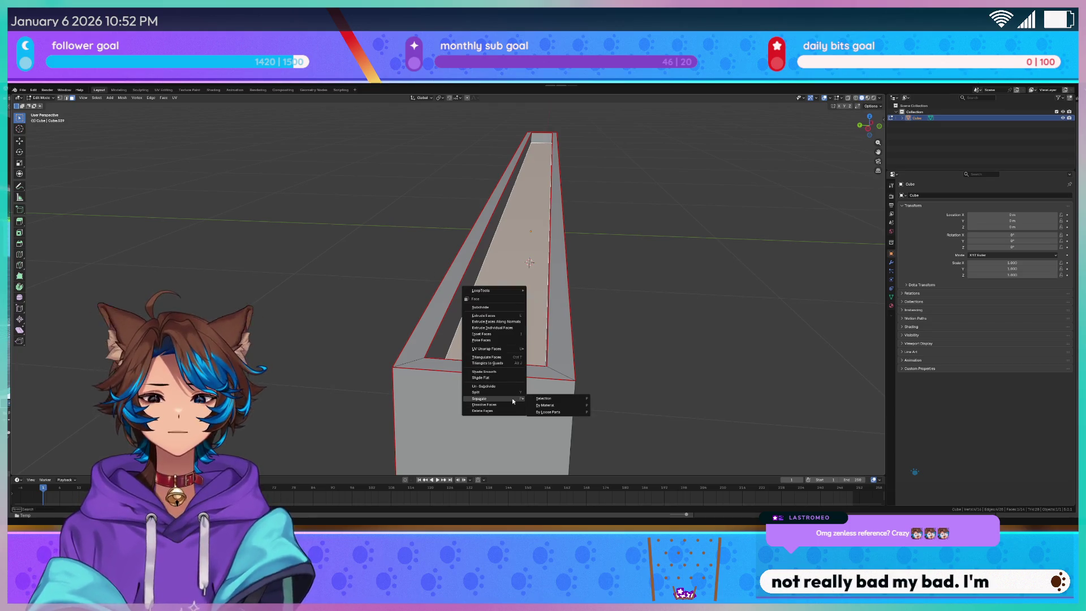
click(553, 398)
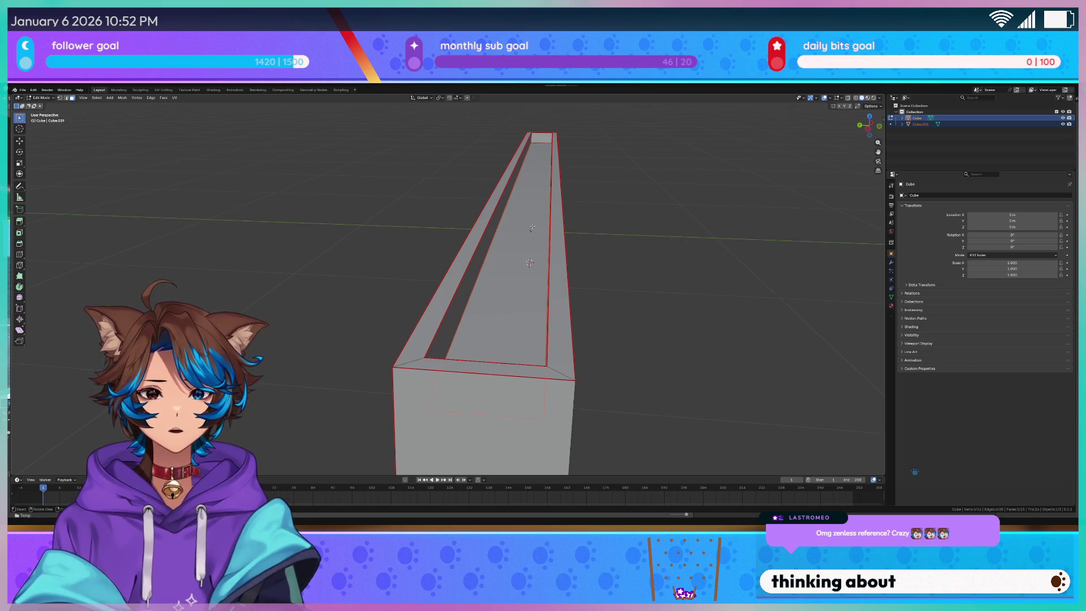
scroll(531, 219, up, 3)
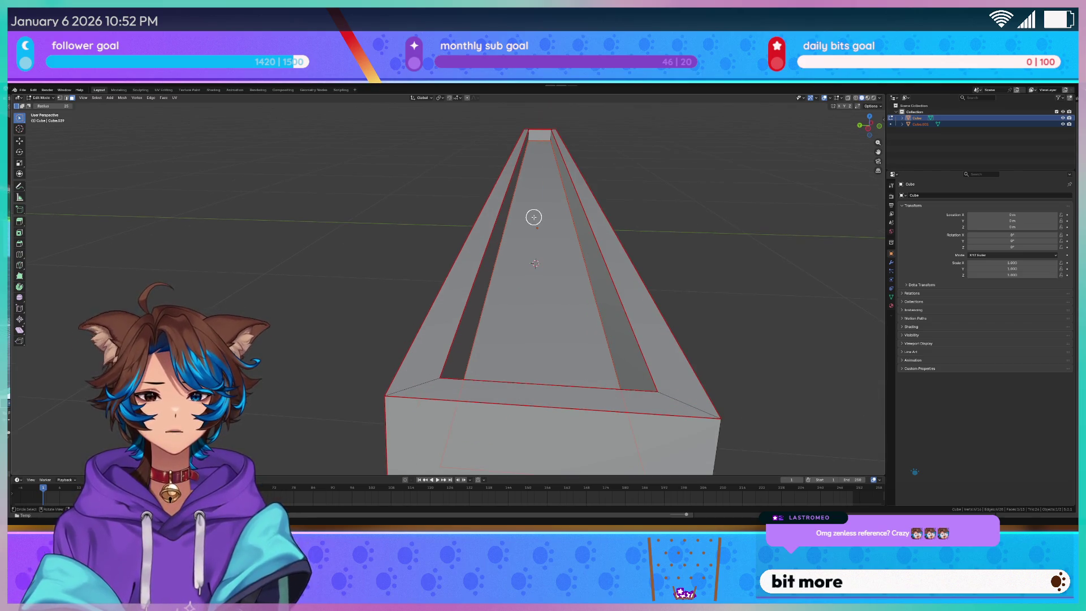
Start and cancel a loop cut on the floor piece, then reselect Cube.001 in Object Mode
key(Tab)
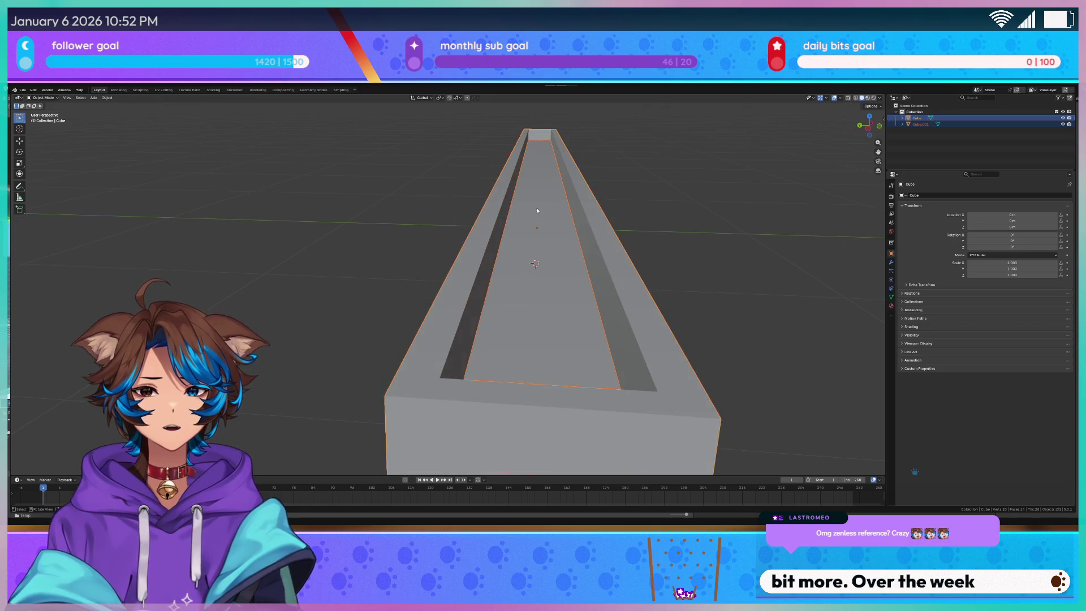
key(Tab)
click(540, 206)
scroll(542, 203, down, 2)
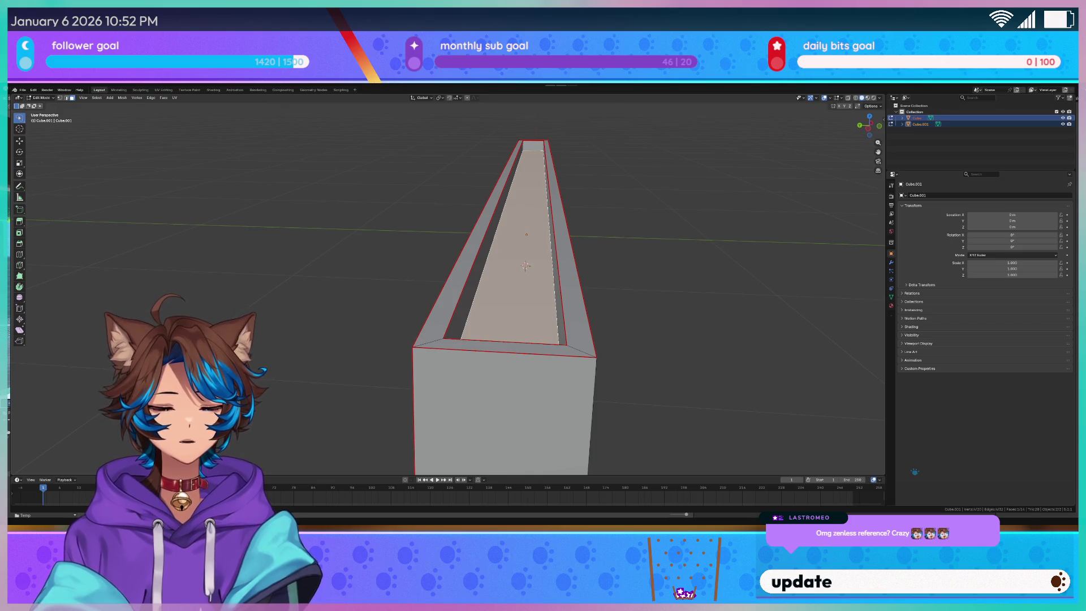
scroll(724, 273, up, 2)
mouse_move(724, 273)
mouse_down()
mouse_move(727, 263)
mouse_move(696, 256)
mouse_up()
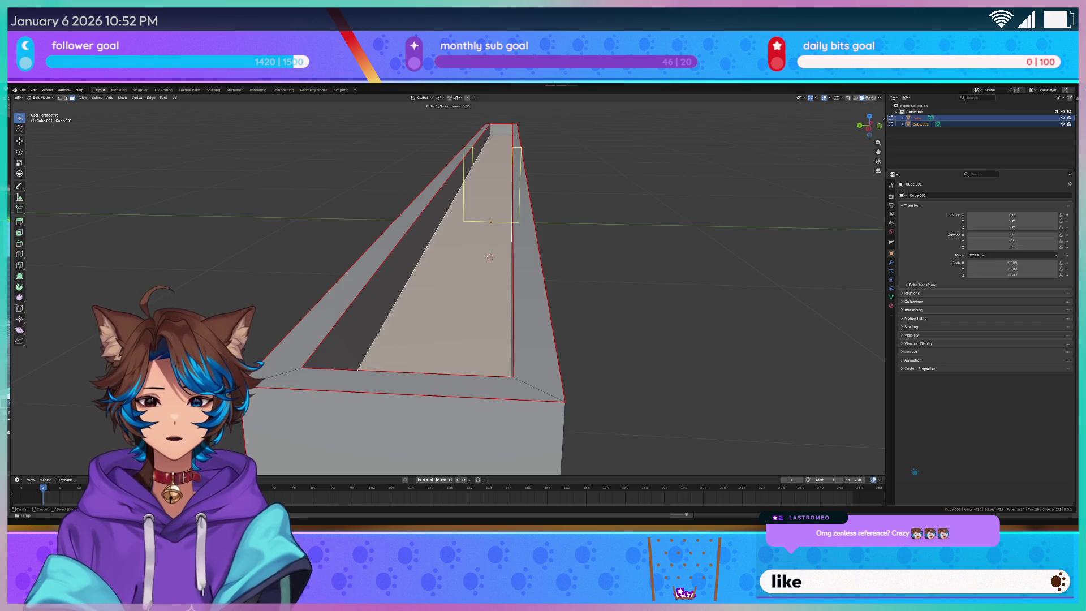
key(ctrl+r)
key(Escape)
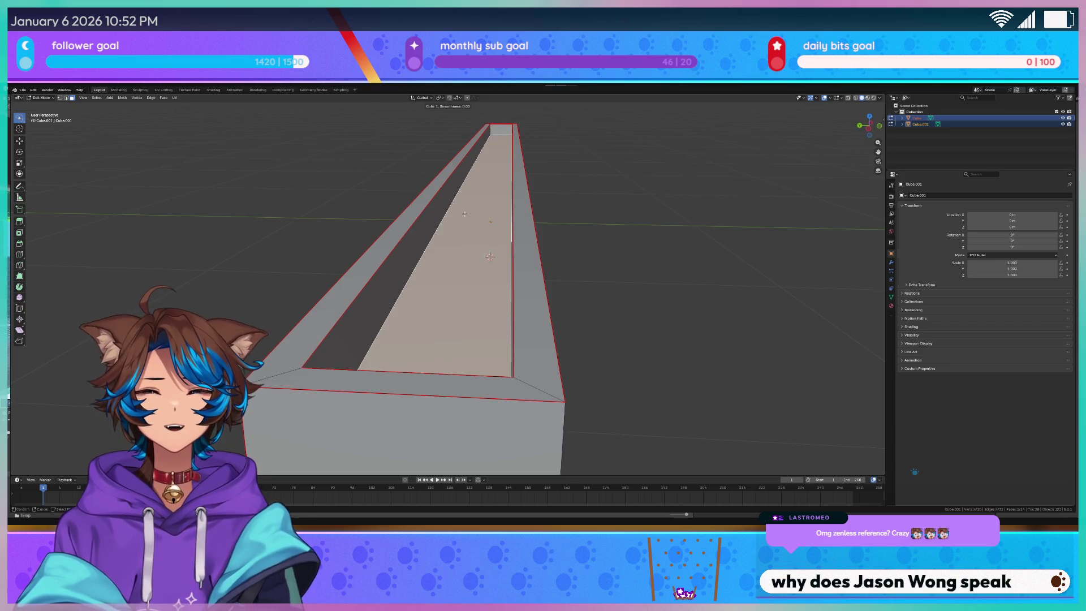
key(Tab)
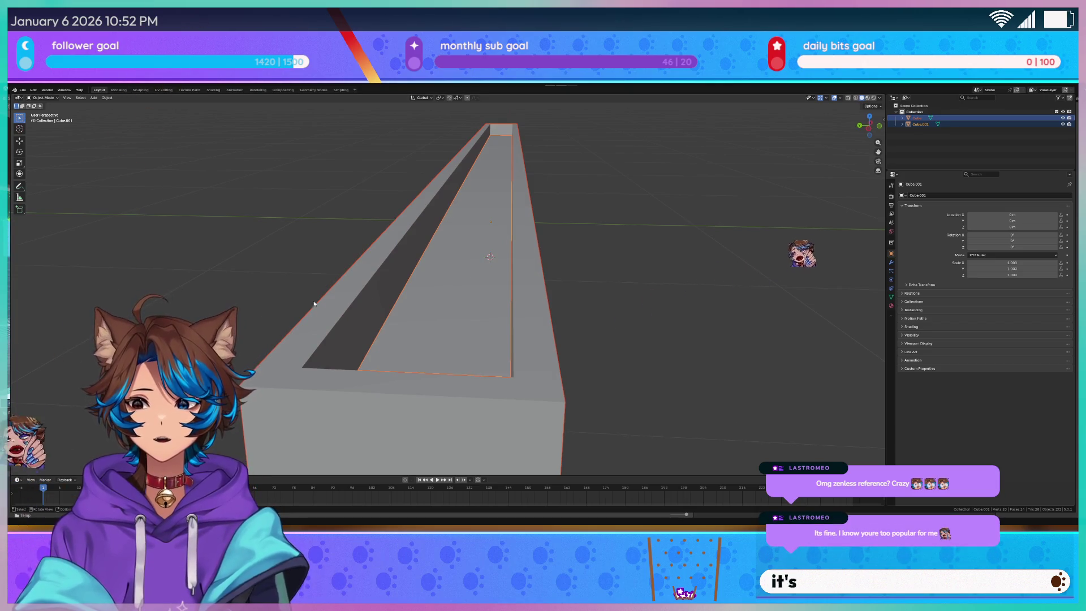
click(473, 211)
Add ten centred loop cuts across the floor object's top face
key(Tab)
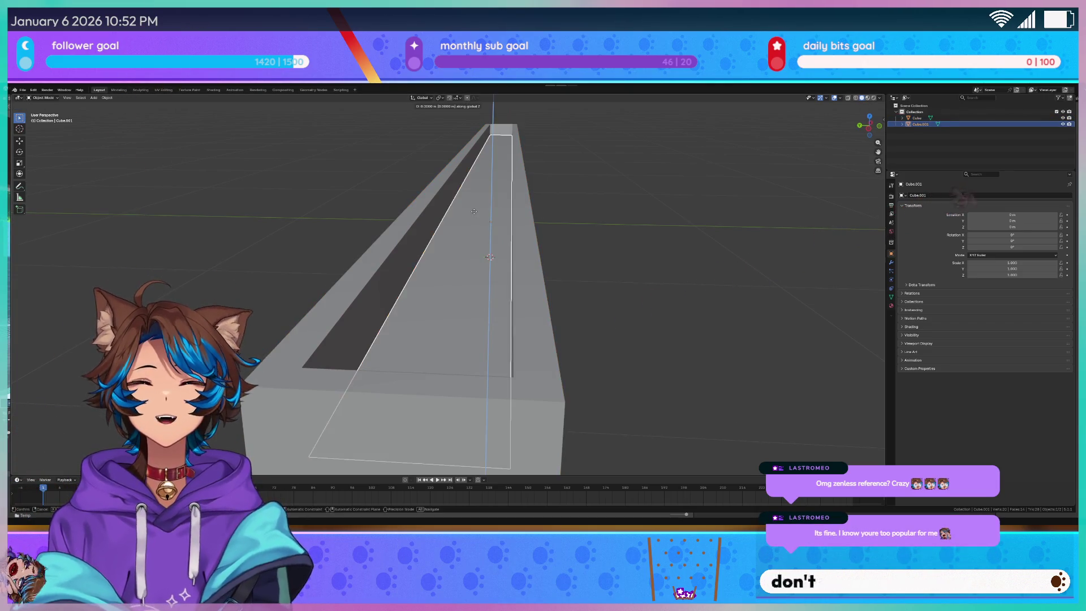
click(466, 222)
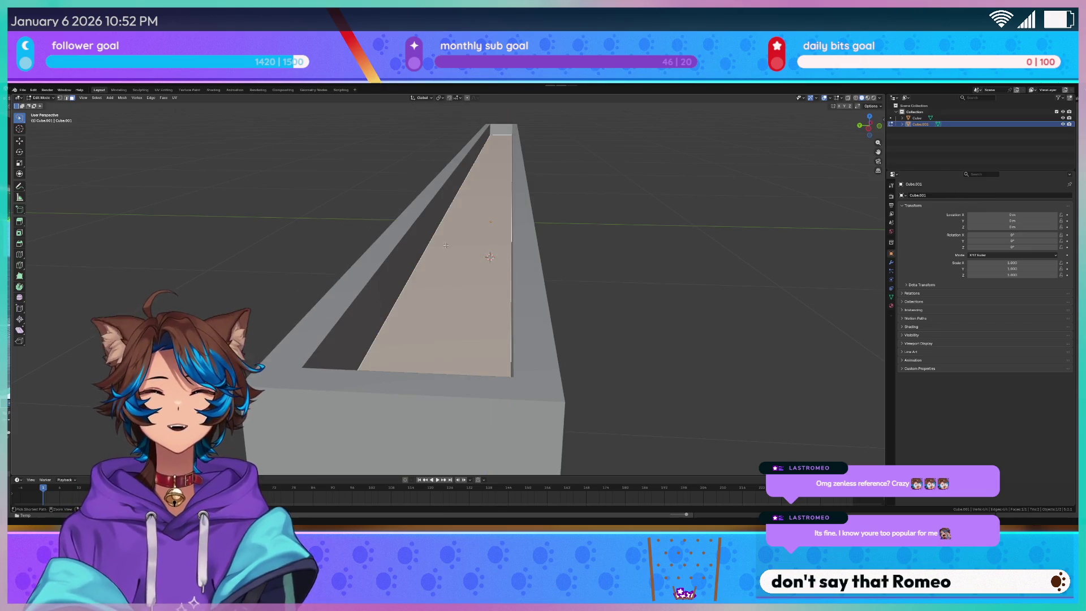
key(ctrl+r)
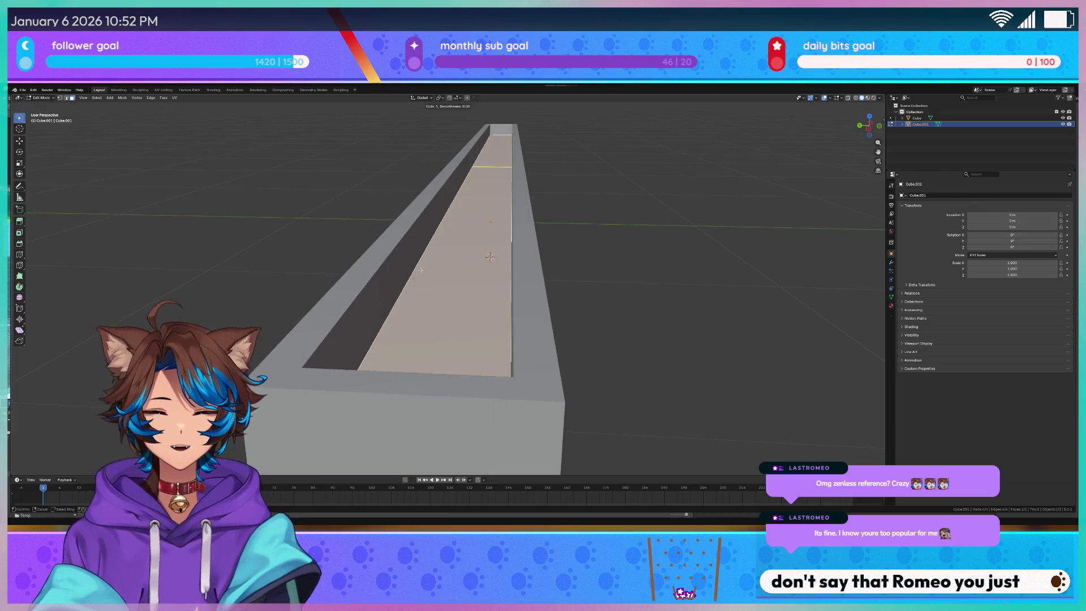
scroll(427, 268, up, 5)
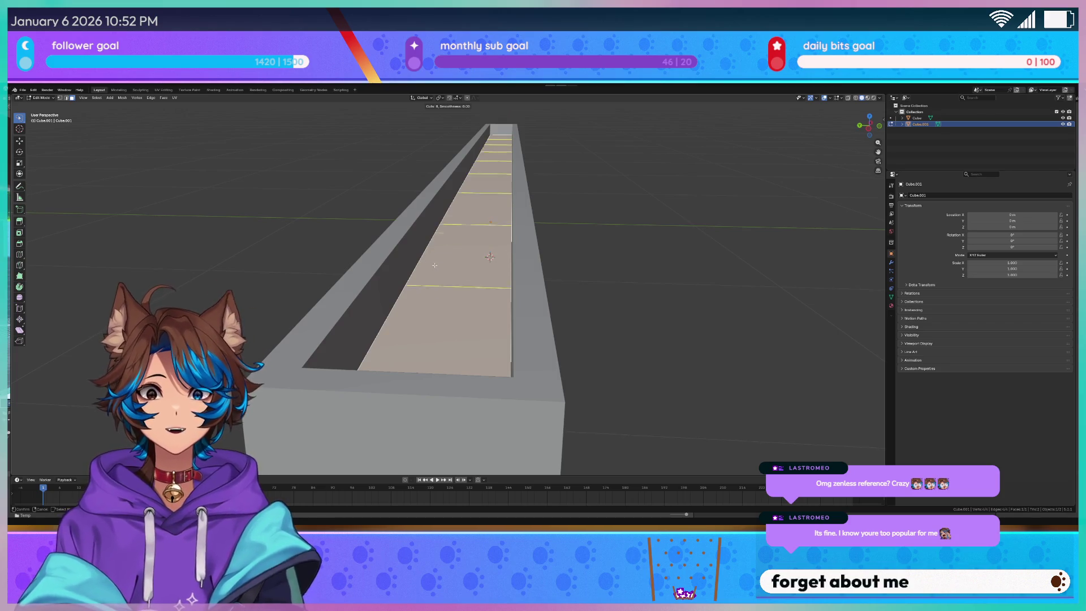
scroll(435, 265, up, 4)
click(435, 266)
right_click(434, 265)
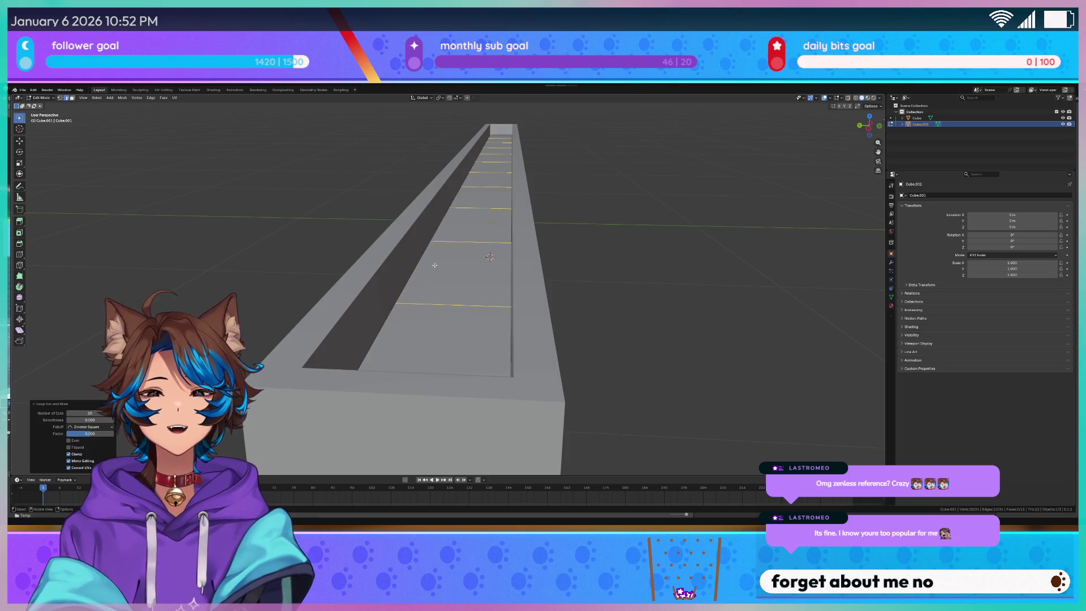
Add another loop cut running lengthwise along the trough floor
key(ctrl+r)
scroll(432, 297, up, 2)
scroll(431, 297, down, 1)
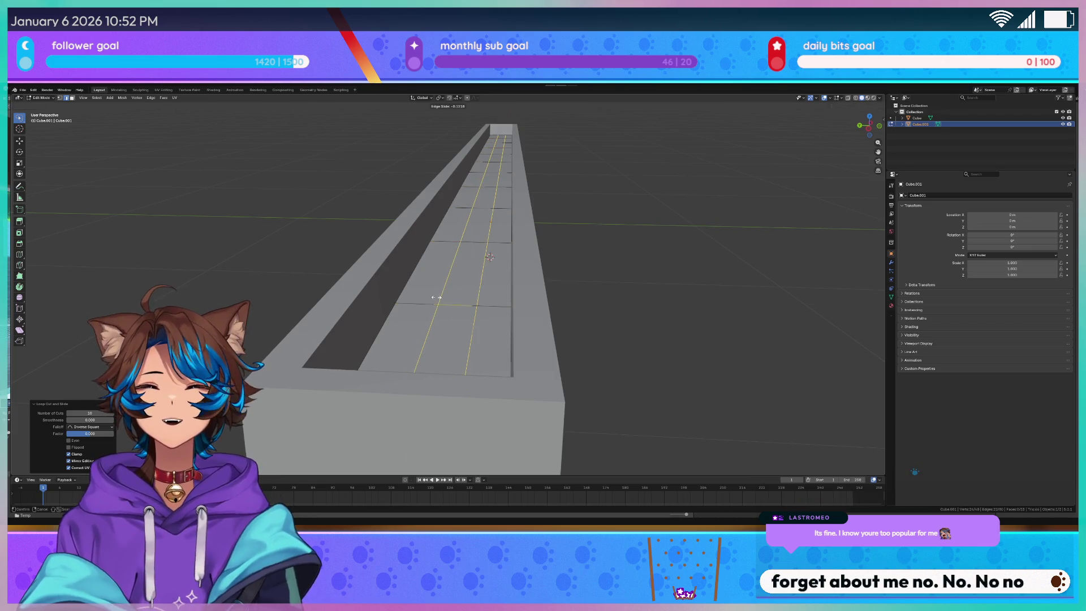
click(436, 296)
mouse_move(437, 300)
mouse_down()
mouse_move(410, 316)
mouse_move(347, 317)
mouse_up()
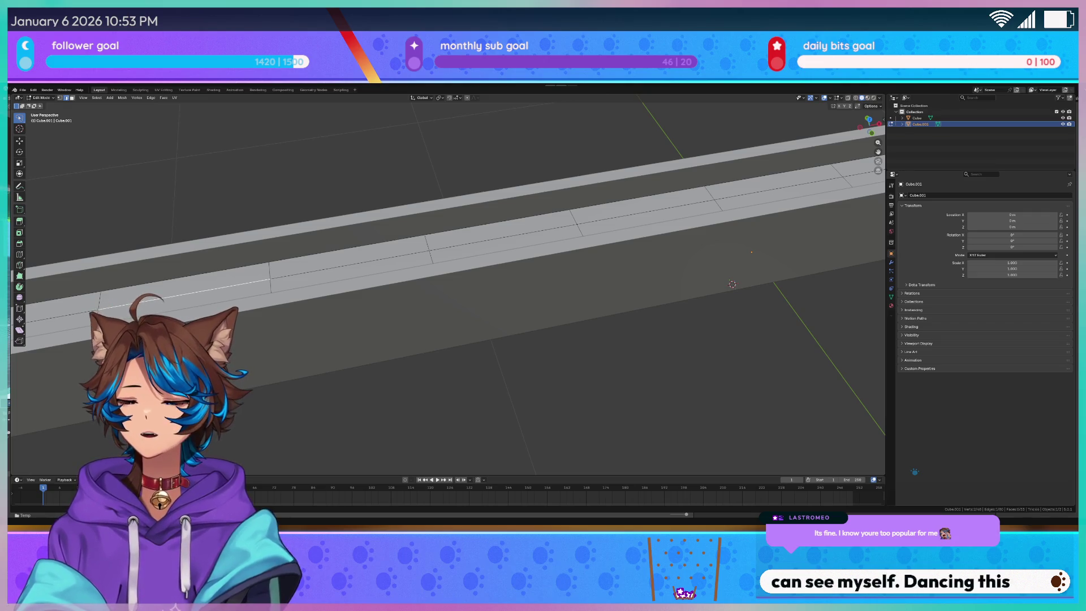
drag(316, 181, 350, 179)
Switch to the Sculpting workspace with the trough in mesh editing
click(163, 89)
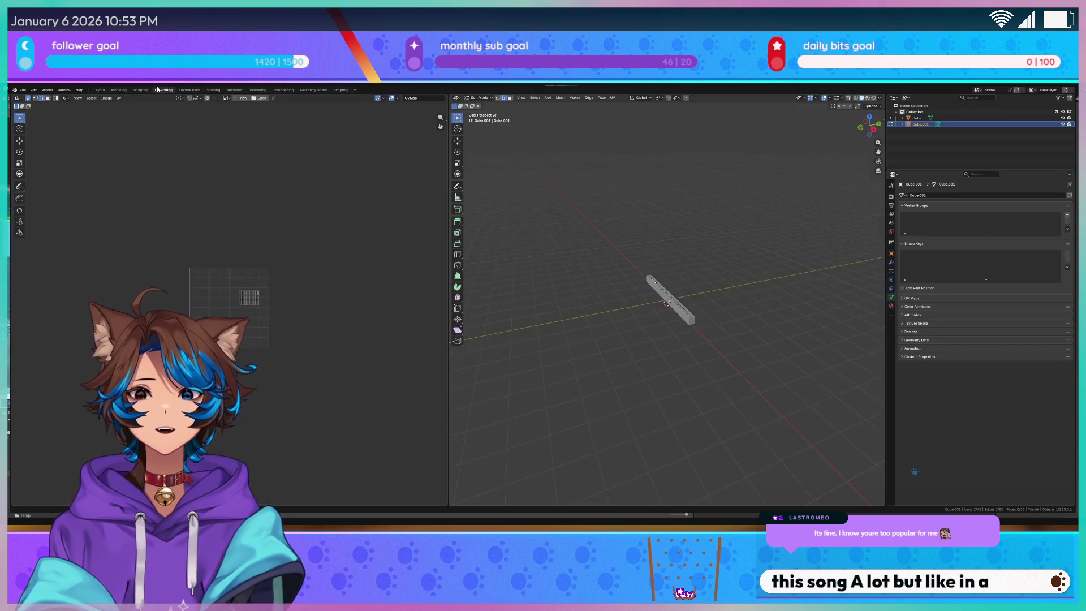
click(141, 89)
mouse_move(605, 246)
mouse_down()
mouse_move(475, 252)
mouse_move(656, 212)
mouse_move(472, 295)
mouse_move(427, 252)
mouse_move(316, 248)
mouse_up()
key(Tab)
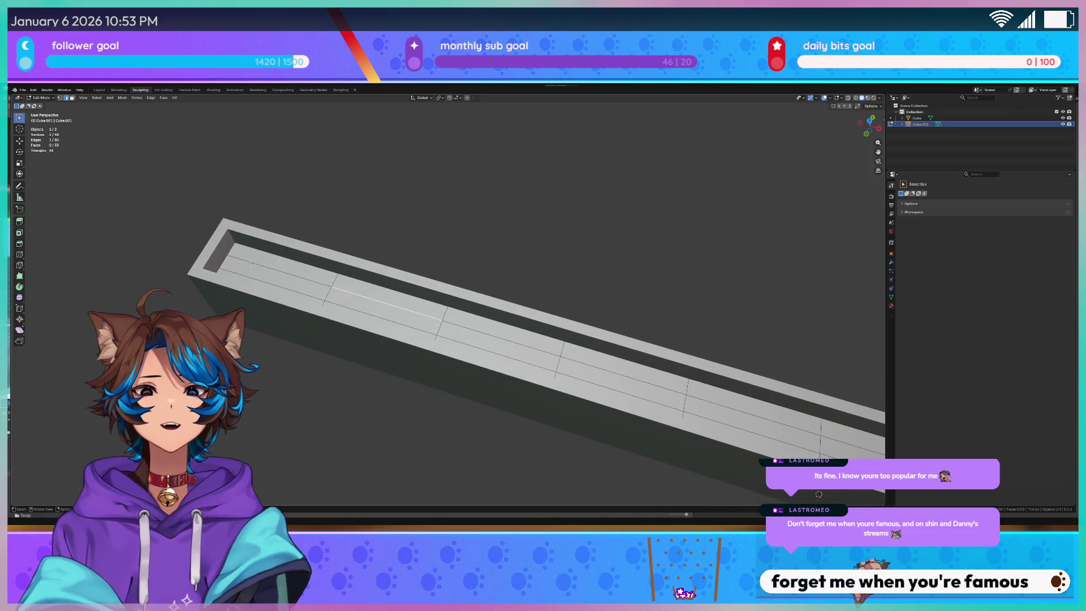
Sculpt lumpy Draw-brush bumps along the trough's inner floor
key(Tab)
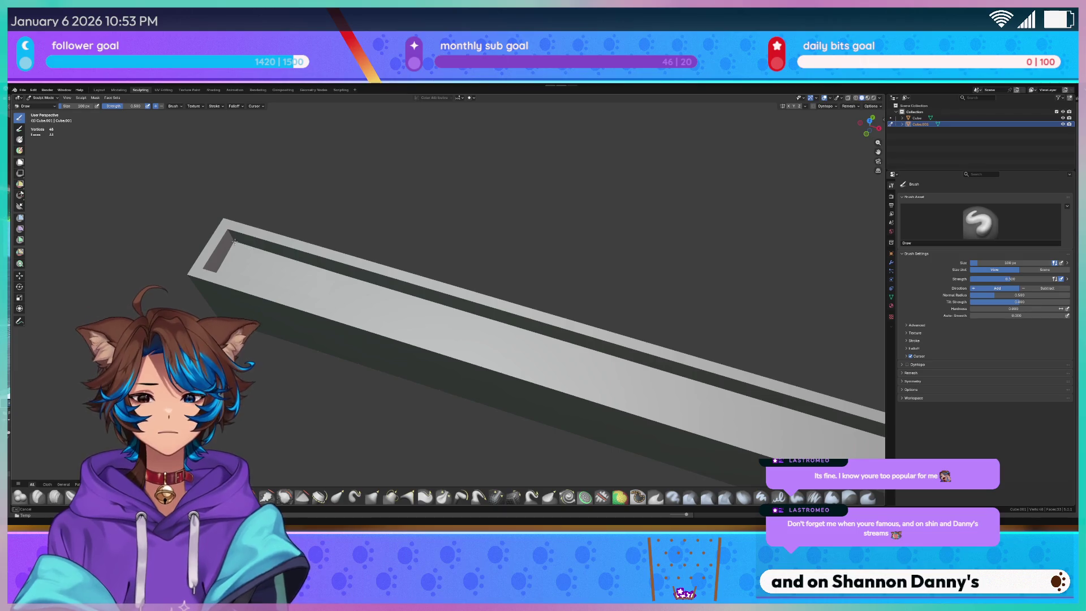
drag(536, 314, 306, 271)
mouse_move(368, 297)
mouse_down()
mouse_move(386, 309)
mouse_move(400, 163)
mouse_up()
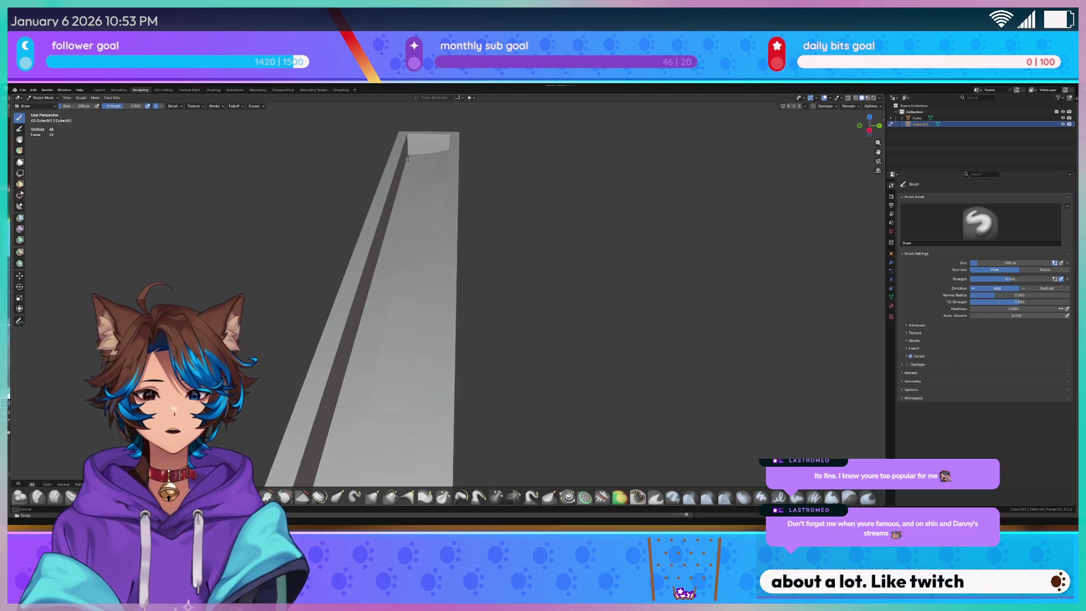
mouse_move(412, 153)
mouse_down()
mouse_move(404, 185)
mouse_move(442, 158)
mouse_up()
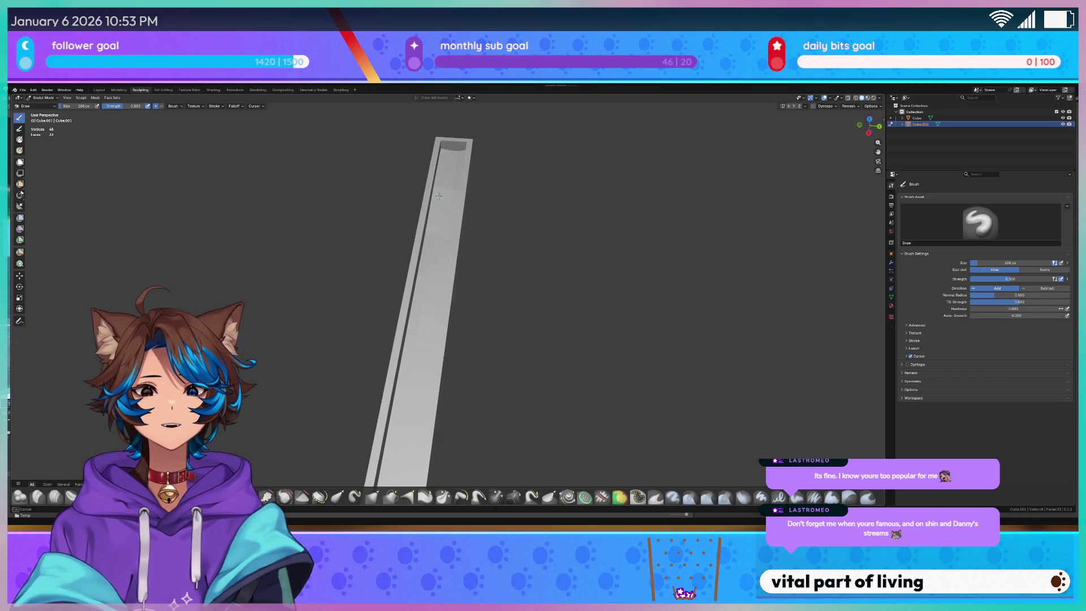
mouse_move(436, 271)
mouse_down()
mouse_move(436, 354)
mouse_move(495, 309)
mouse_up()
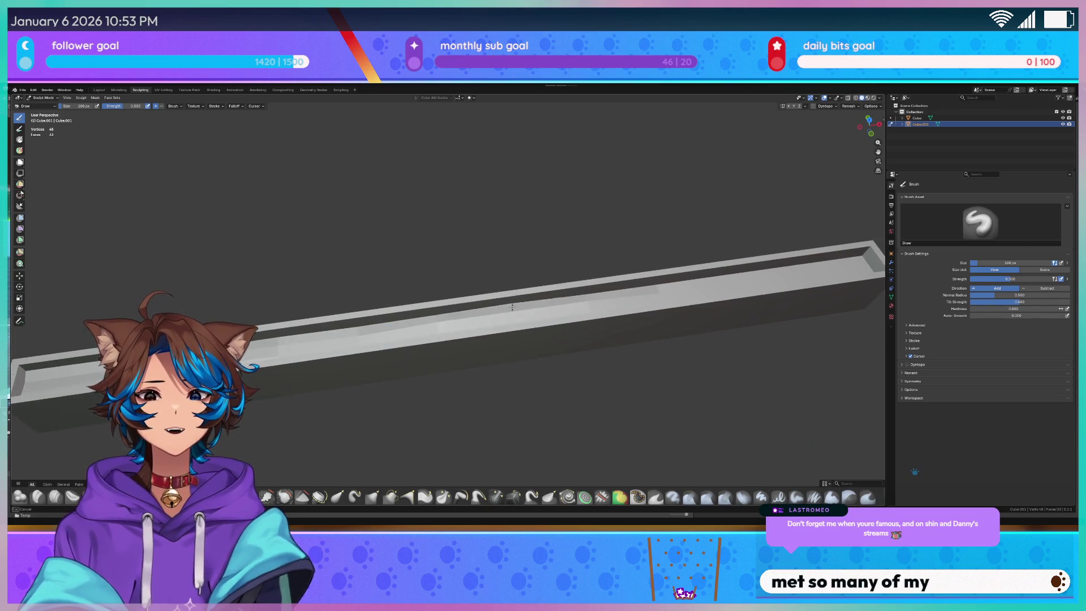
drag(677, 284, 678, 277)
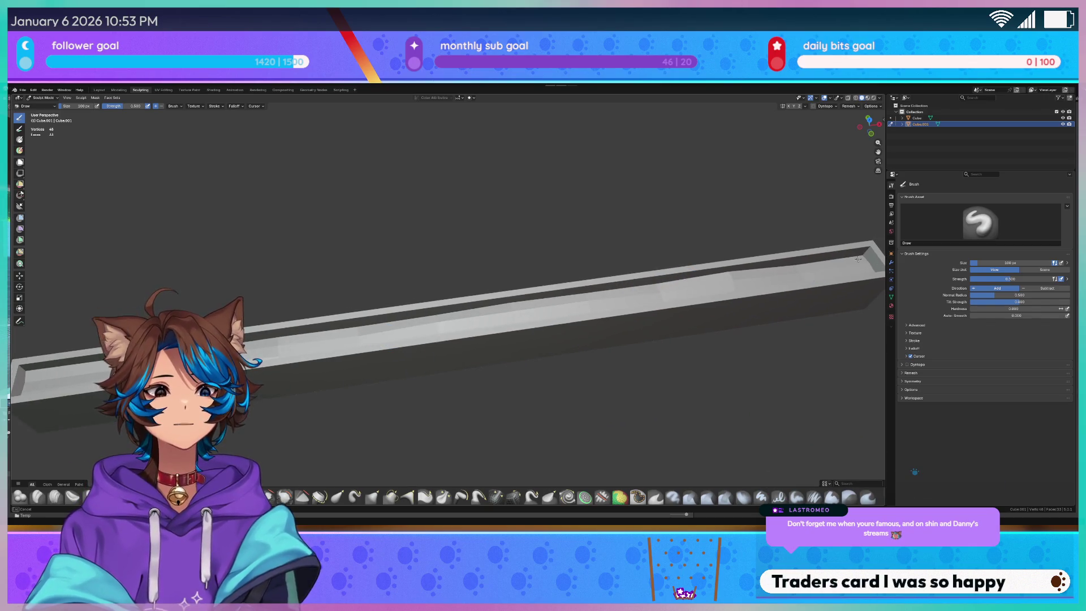
mouse_move(602, 287)
mouse_down()
mouse_move(448, 279)
mouse_move(447, 300)
mouse_move(443, 288)
mouse_up()
scroll(411, 221, up, 2)
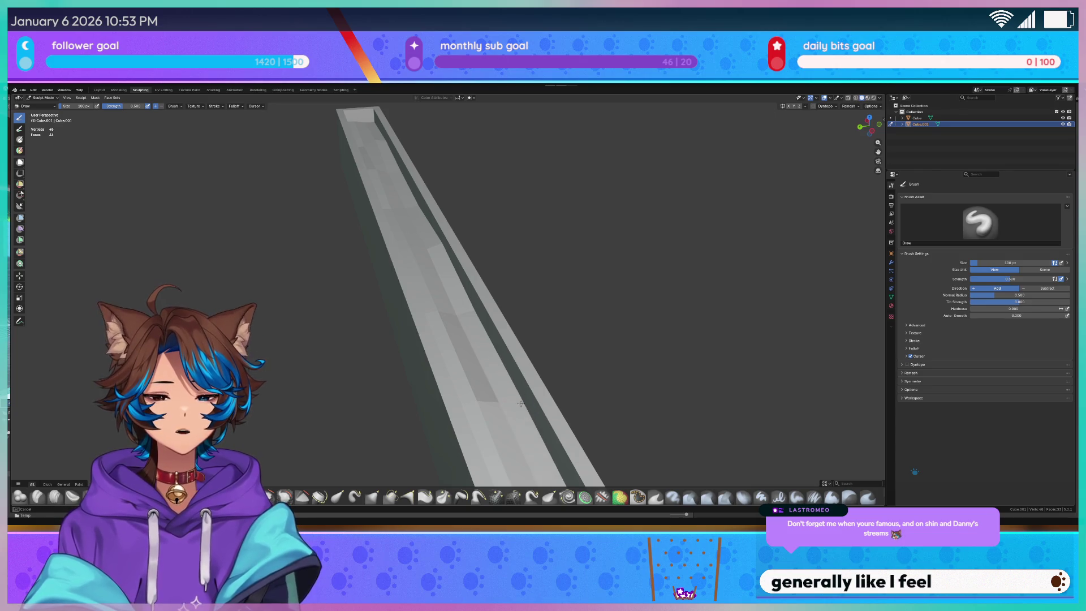
drag(519, 387, 610, 258)
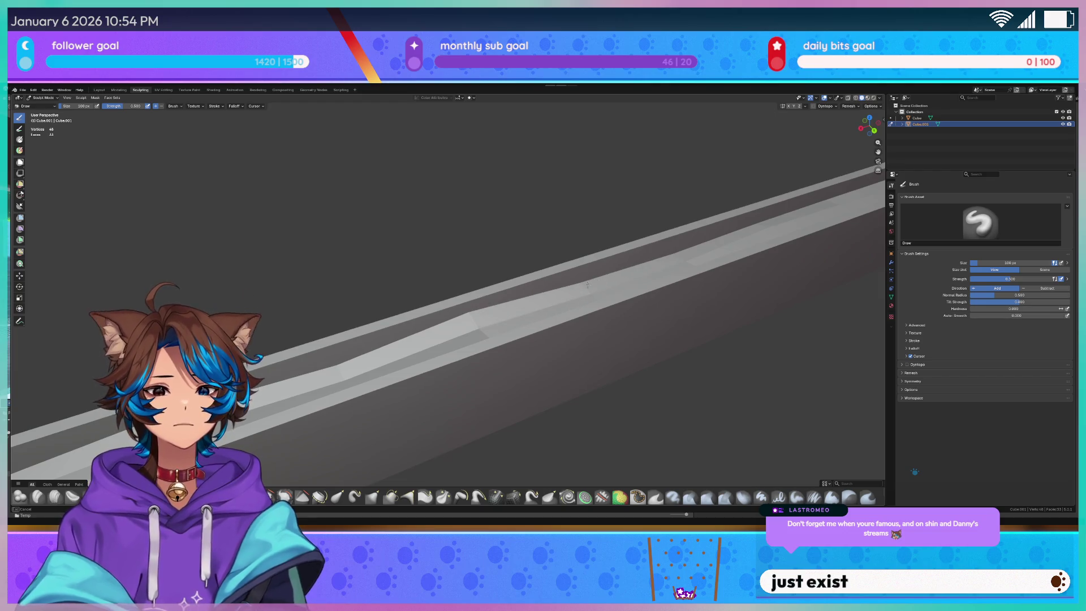
Return the trough to mesh editing in the Modeling workspace
key(Tab)
right_click(486, 148)
mouse_move(347, 225)
mouse_down()
mouse_move(294, 242)
mouse_move(427, 279)
mouse_up()
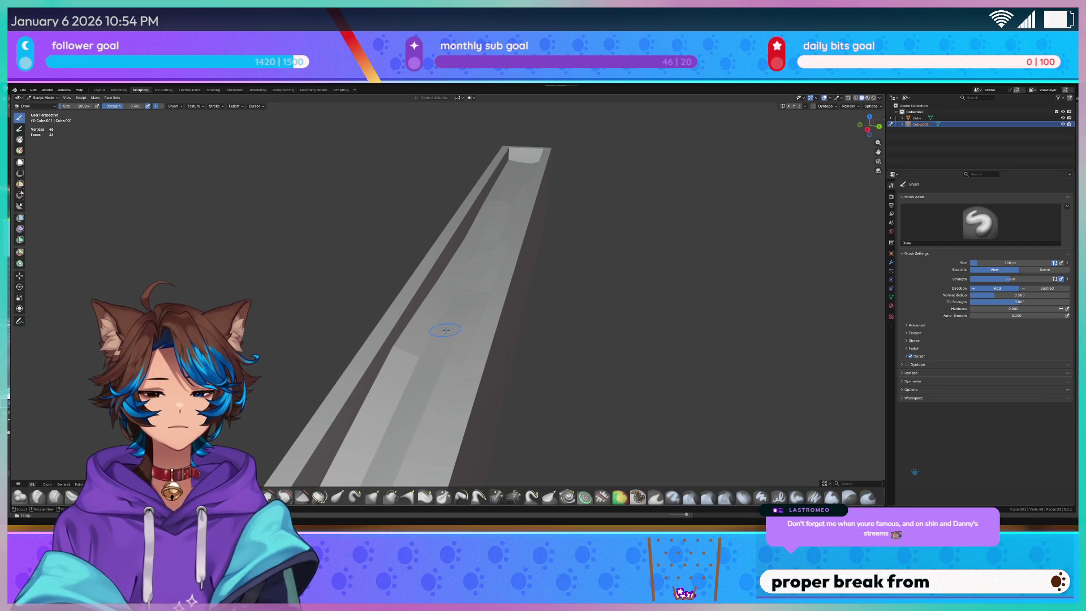
key(w)
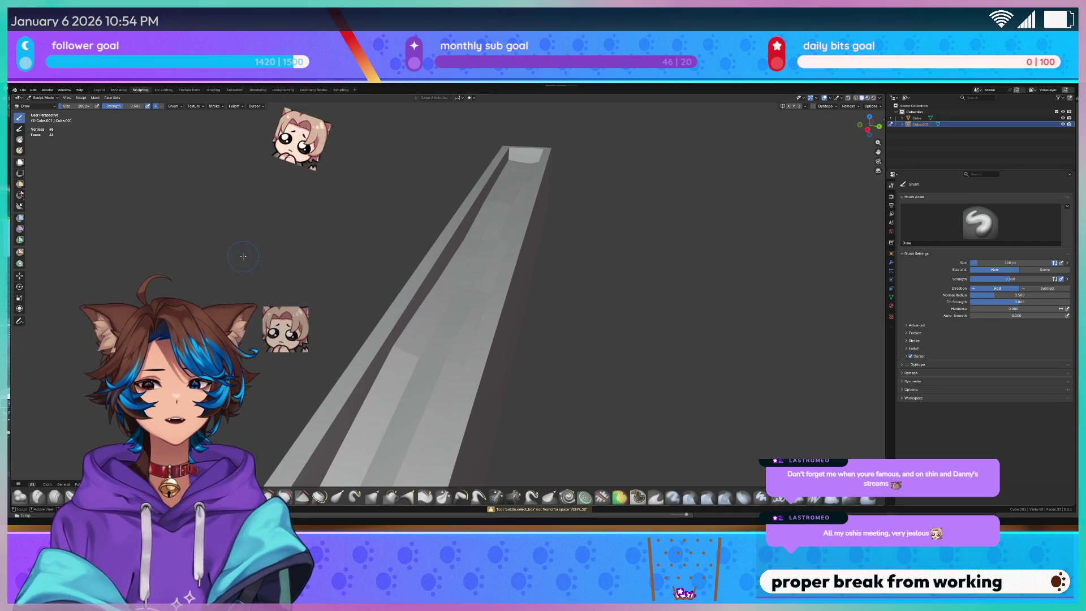
click(119, 89)
scroll(497, 299, up, 3)
drag(496, 299, 462, 273)
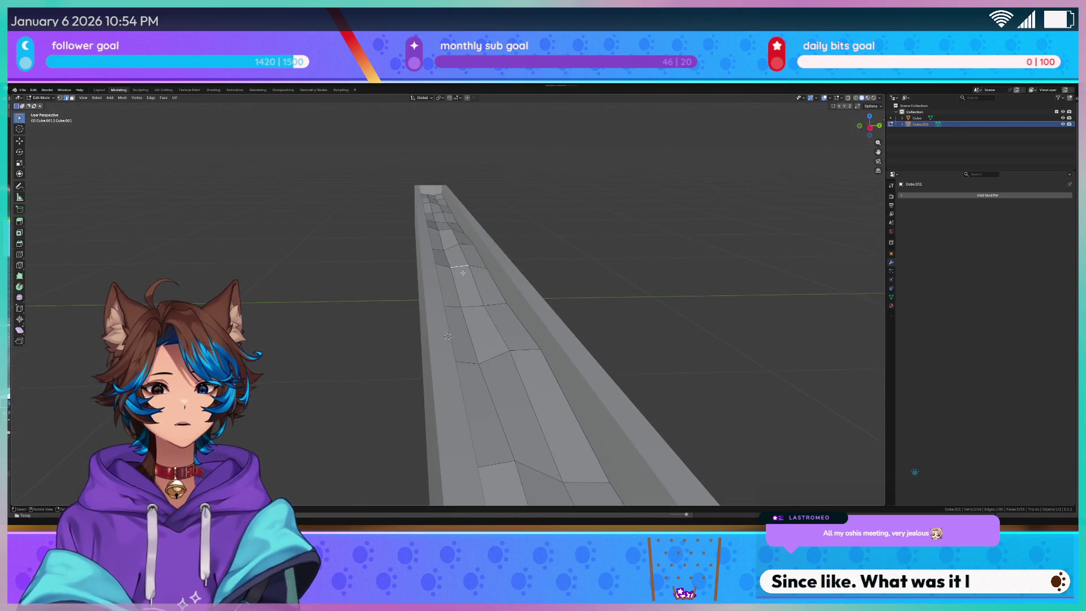
Switch the trough to Object Mode and apply Shade Smooth
key(ctrl+Tab)
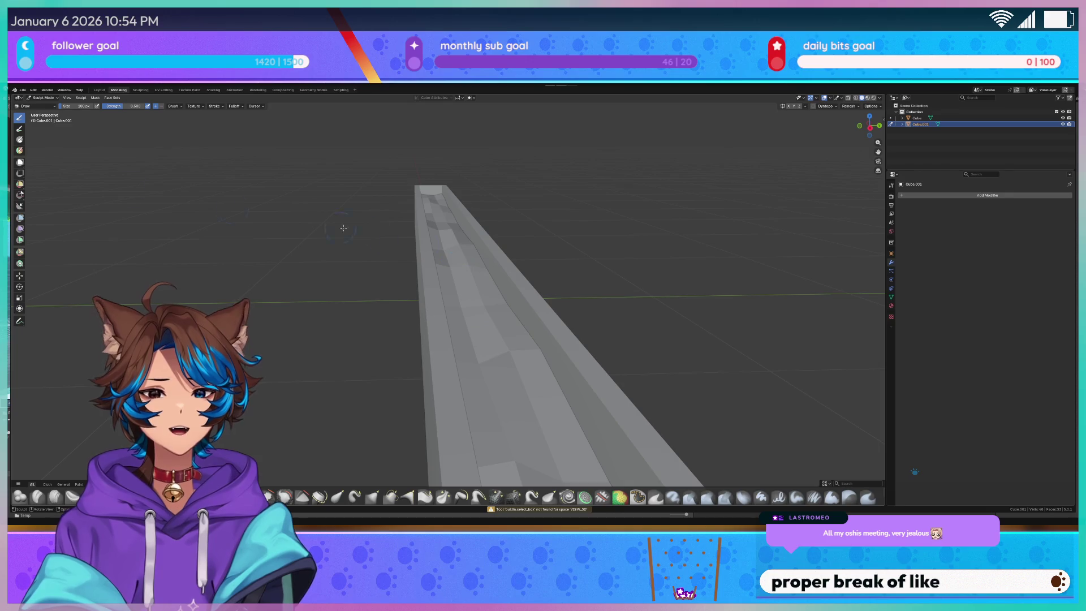
click(39, 98)
click(42, 108)
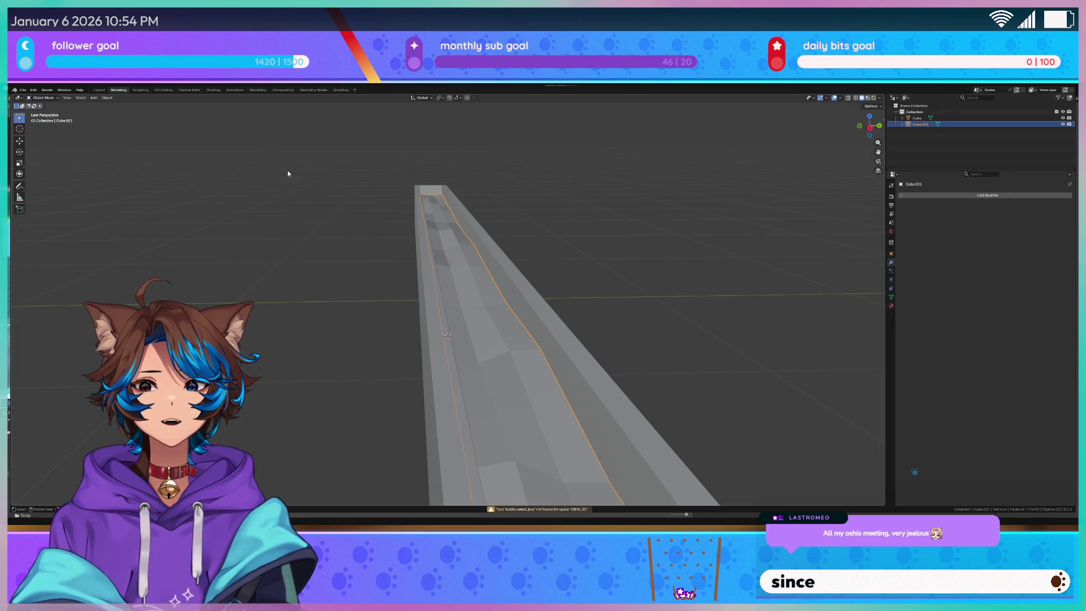
scroll(572, 242, up, 4)
right_click(489, 222)
click(468, 148)
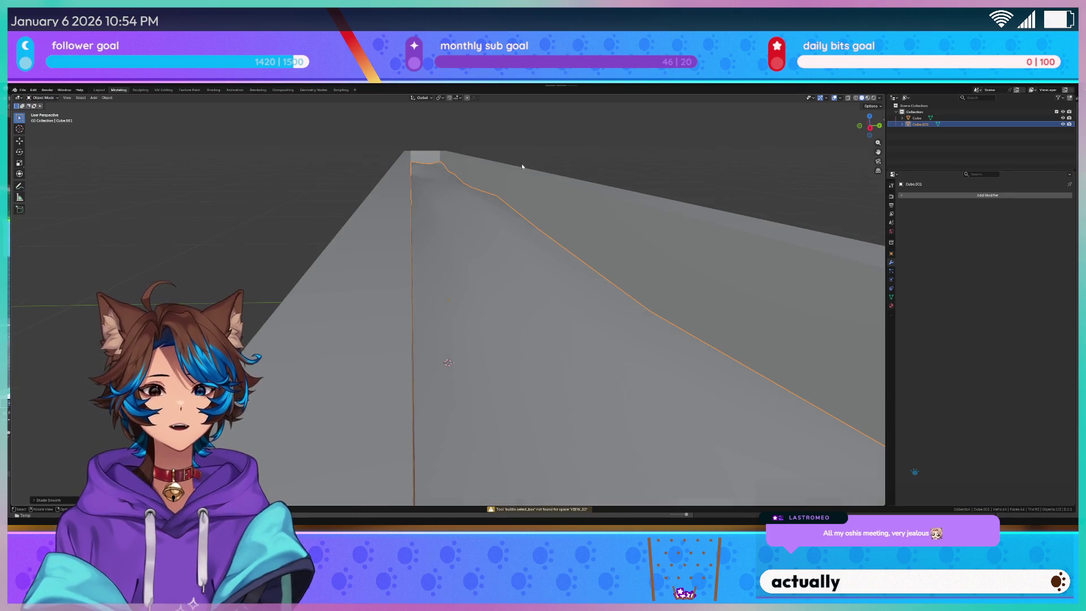
mouse_move(578, 195)
mouse_down()
mouse_move(519, 204)
mouse_move(440, 194)
mouse_move(471, 205)
mouse_move(304, 336)
mouse_move(236, 120)
mouse_up()
Unwrap the trough's mesh with Smart UV Project in the UV Editing workspace
key(Tab)
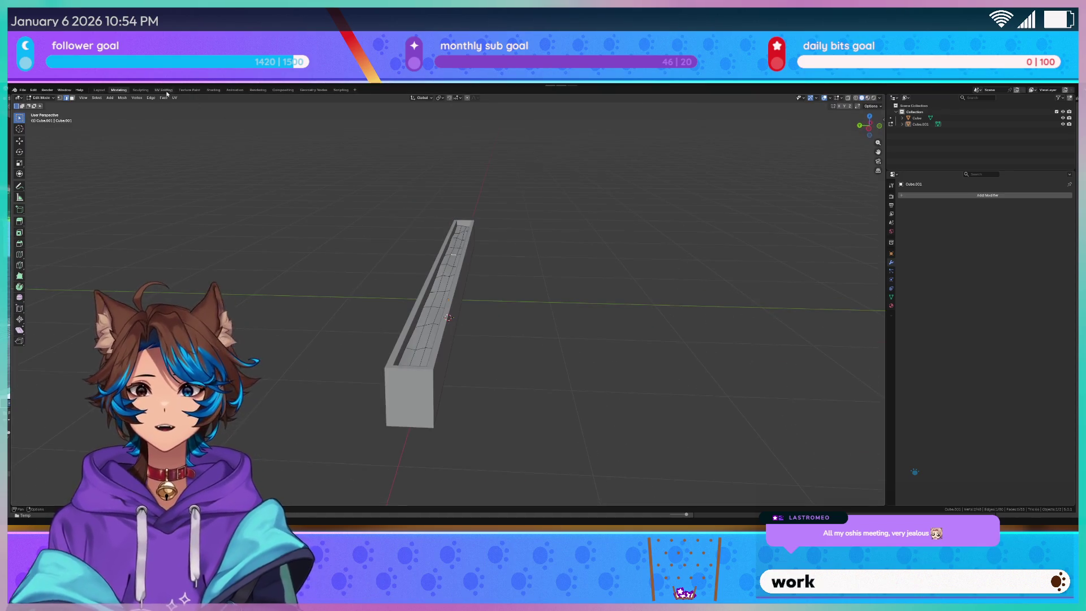
click(164, 89)
mouse_move(623, 283)
mouse_down()
mouse_move(600, 271)
mouse_move(588, 280)
mouse_move(624, 332)
mouse_move(624, 317)
mouse_up()
scroll(587, 279, up, 5)
key(u)
click(624, 325)
Select every object and unwrap all their mesh geometry into UV strips
scroll(318, 323, up, 3)
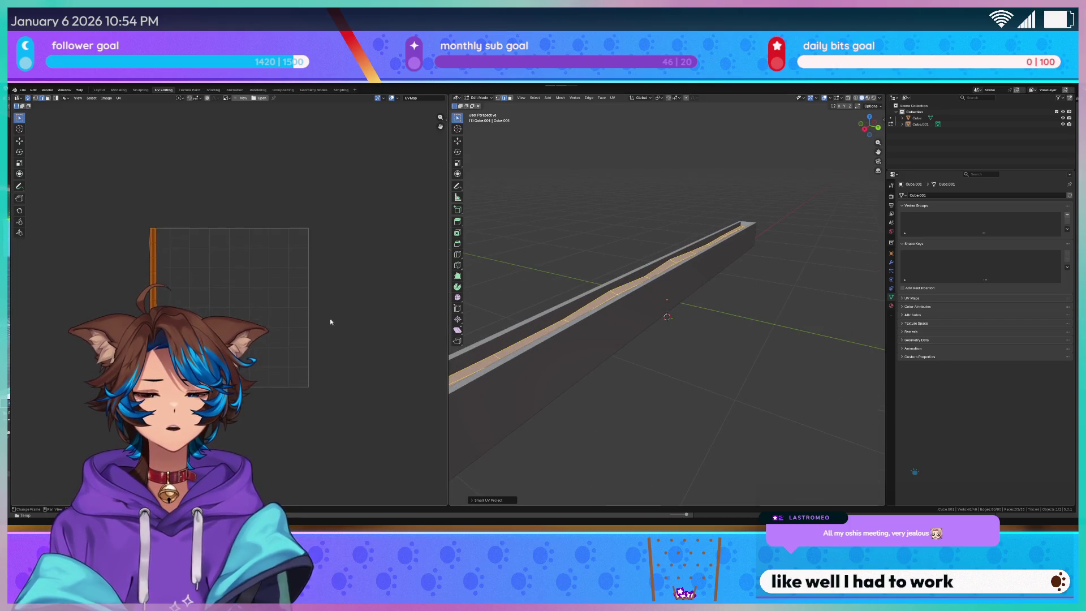
key(Tab)
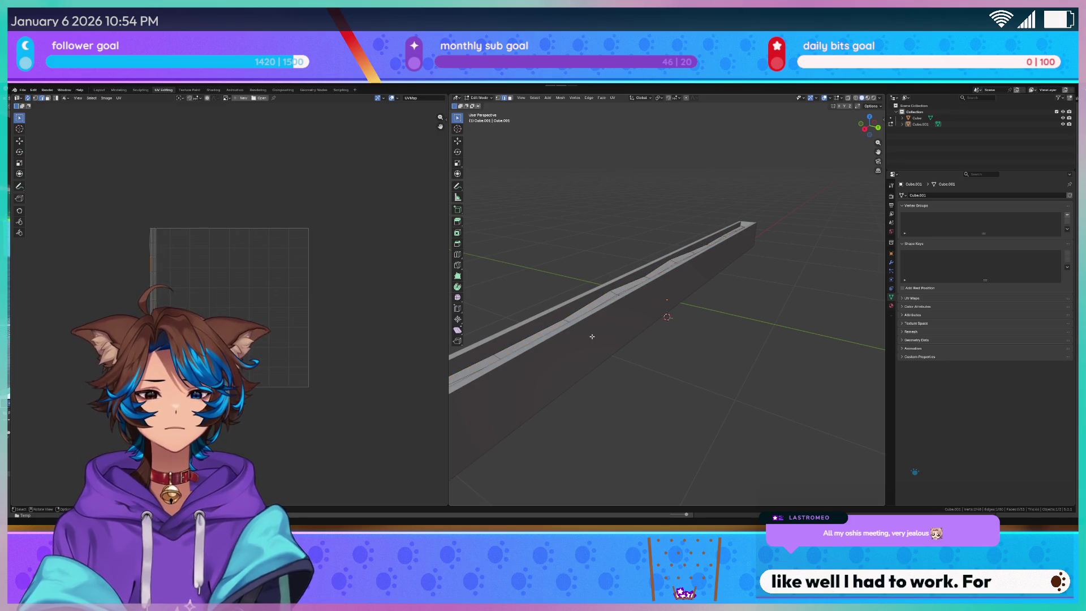
key(a)
mouse_move(584, 320)
mouse_down()
mouse_move(643, 304)
mouse_move(623, 309)
mouse_up()
drag(817, 309, 771, 304)
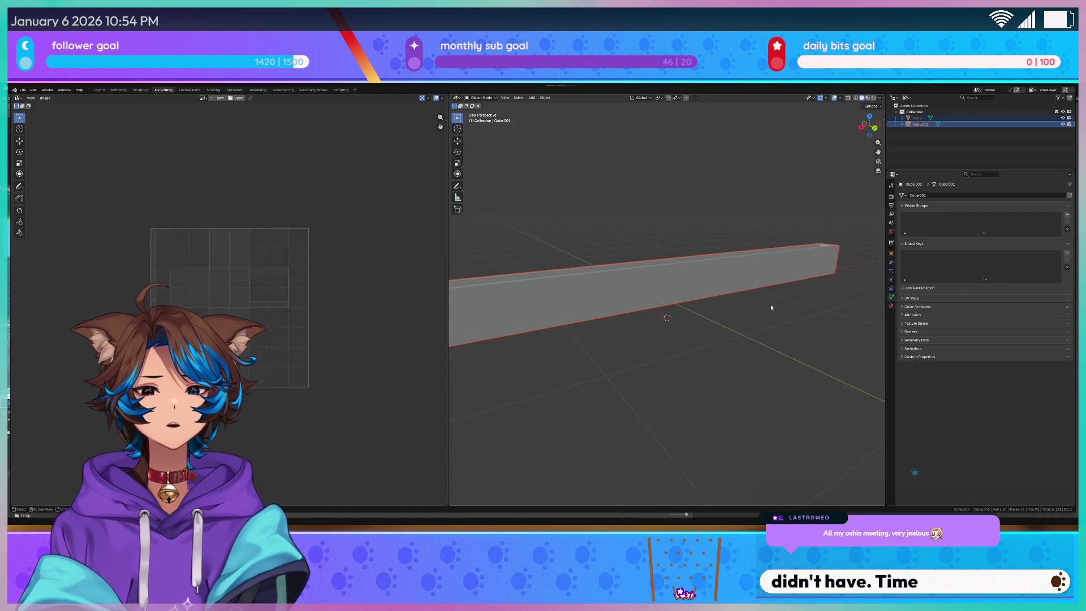
key(Tab)
key(a)
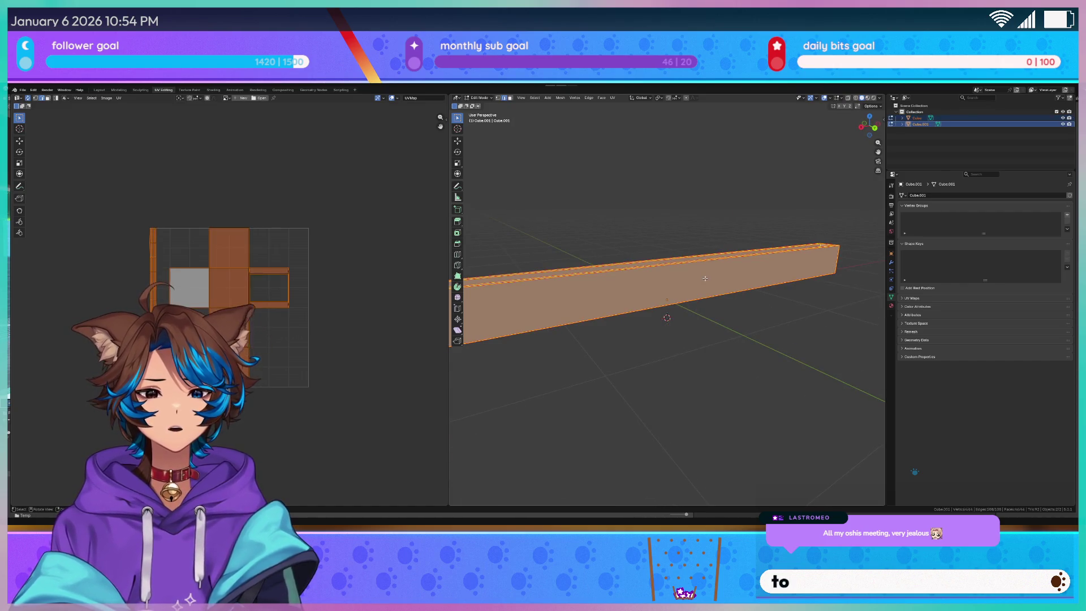
key(u)
click(705, 278)
scroll(300, 267, up, 2)
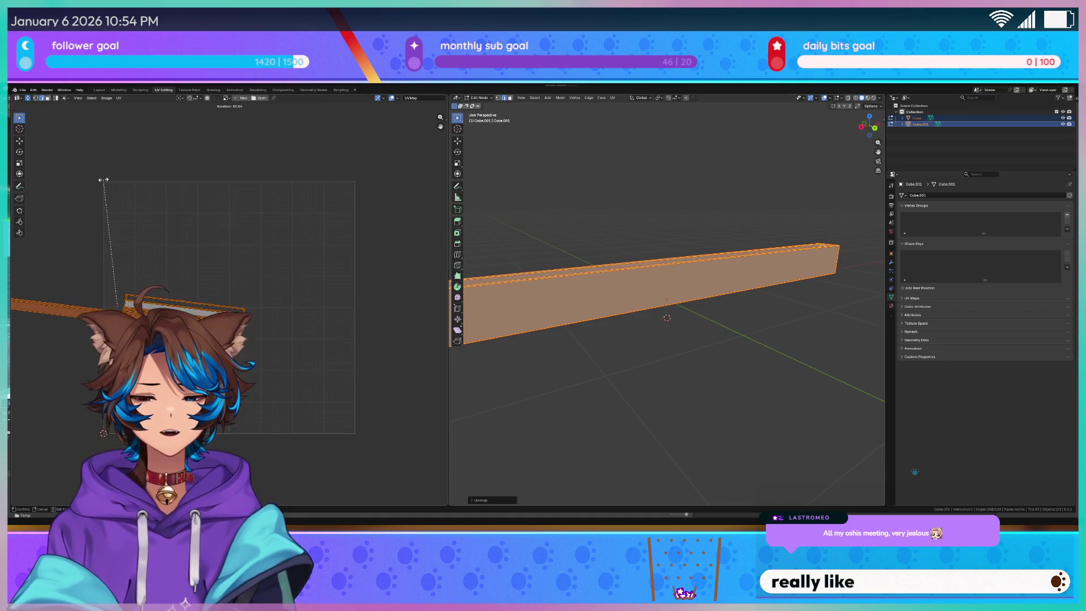
click(160, 186)
Rotate the UV strips to lie horizontal
key(r)
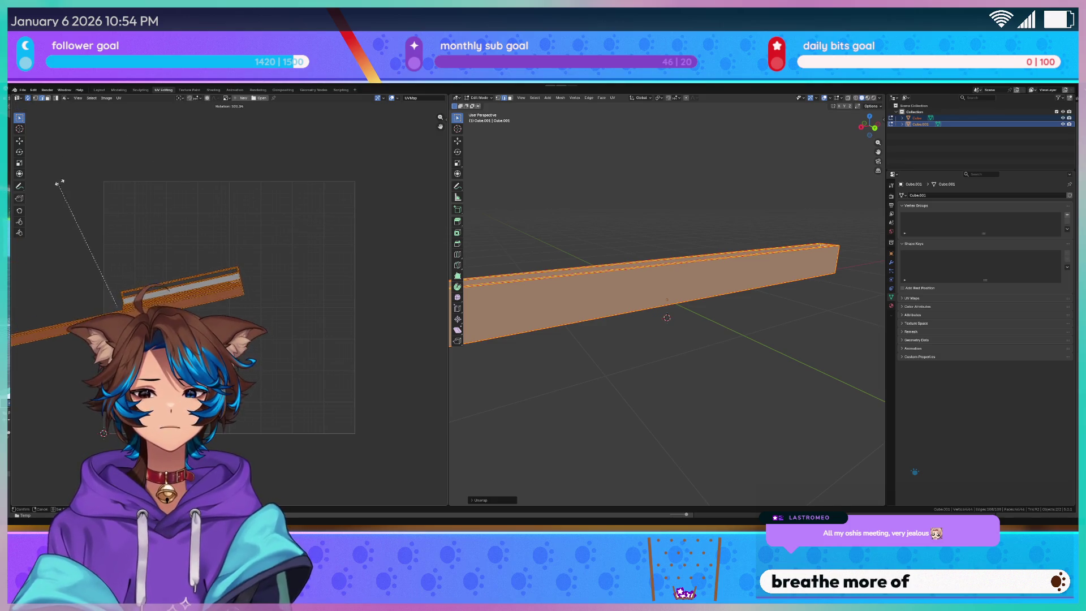
click(75, 170)
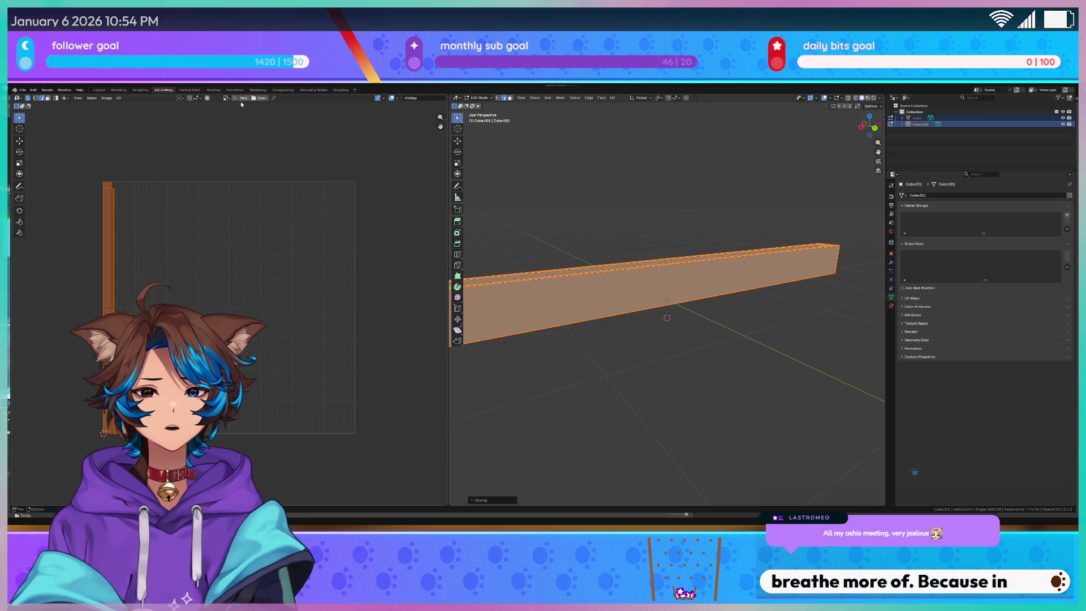
click(197, 99)
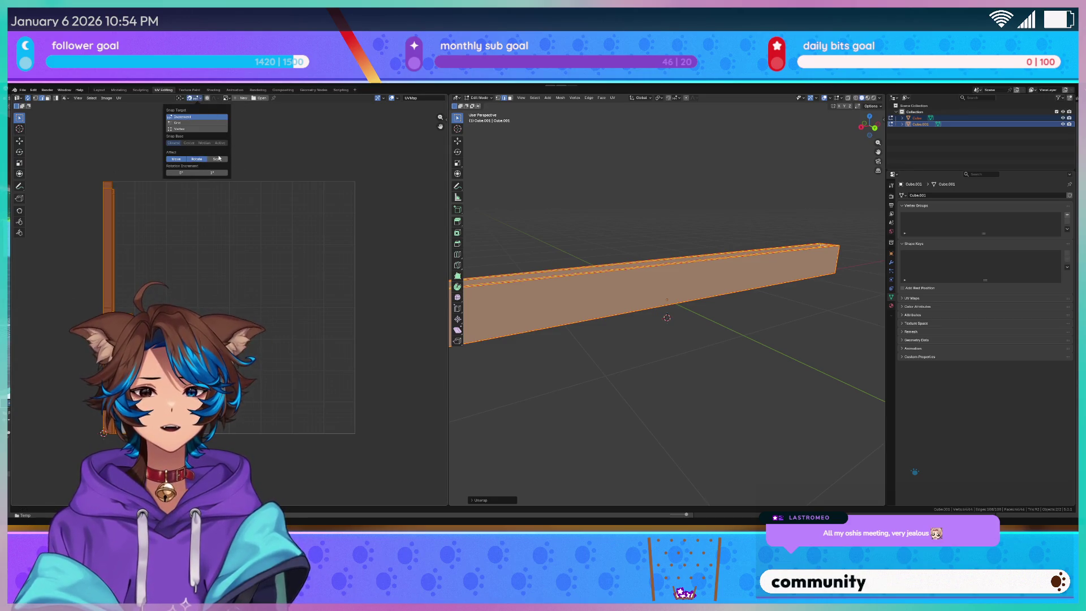
key(r)
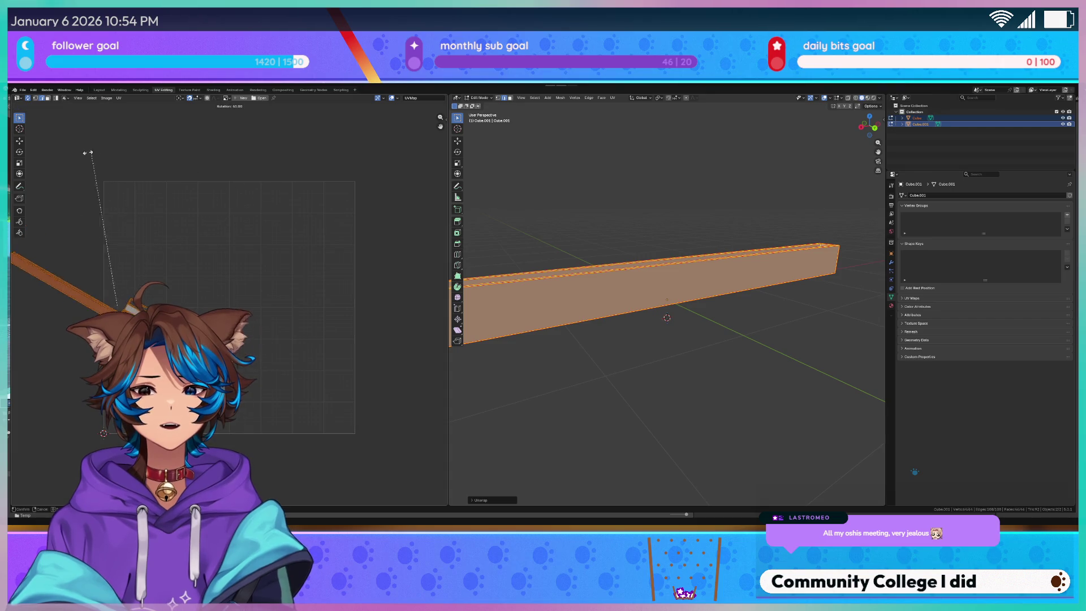
click(90, 233)
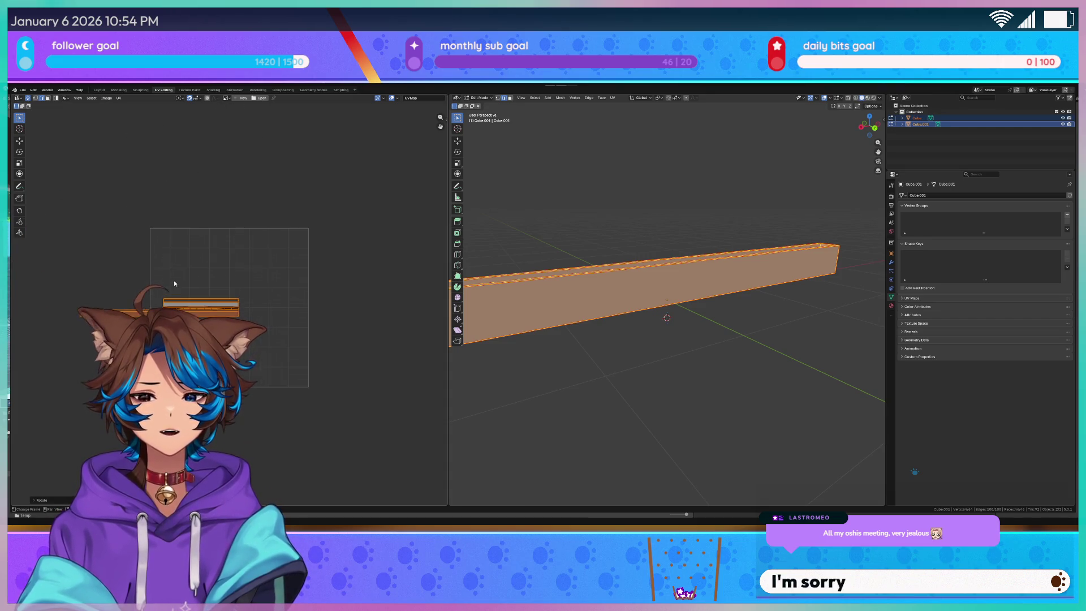
Scale the UV strips down to fit the UV layout
key(g)
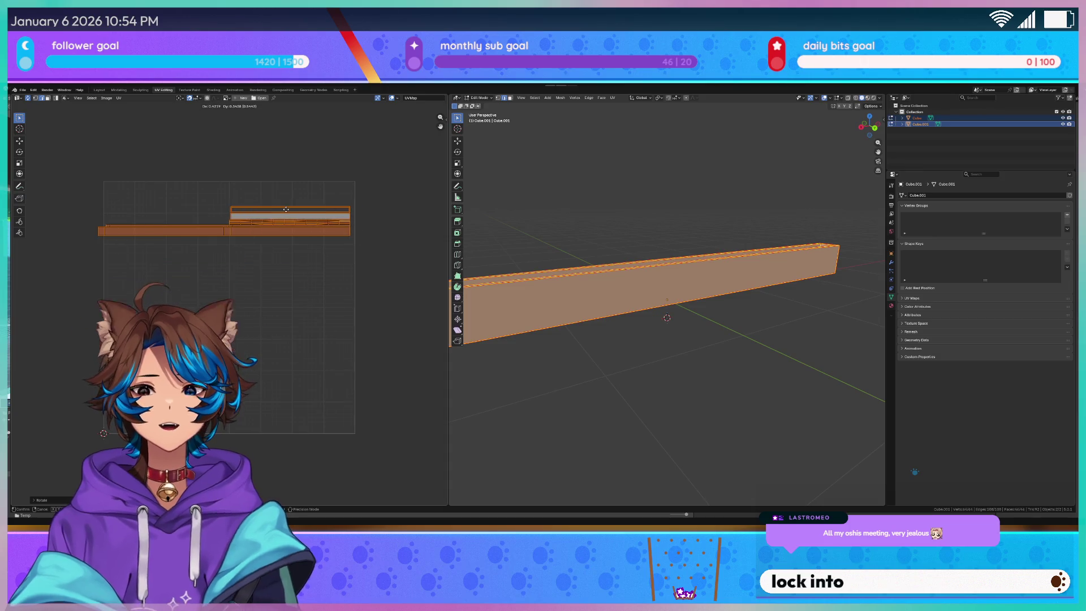
key(s)
click(274, 213)
scroll(265, 212, up, 2)
key(s)
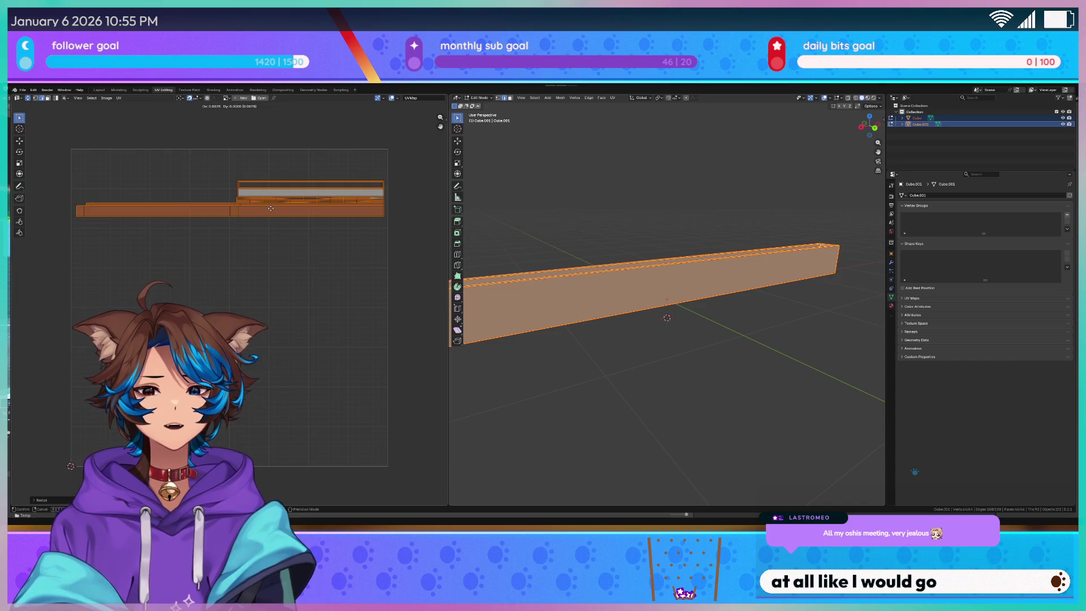
key(s)
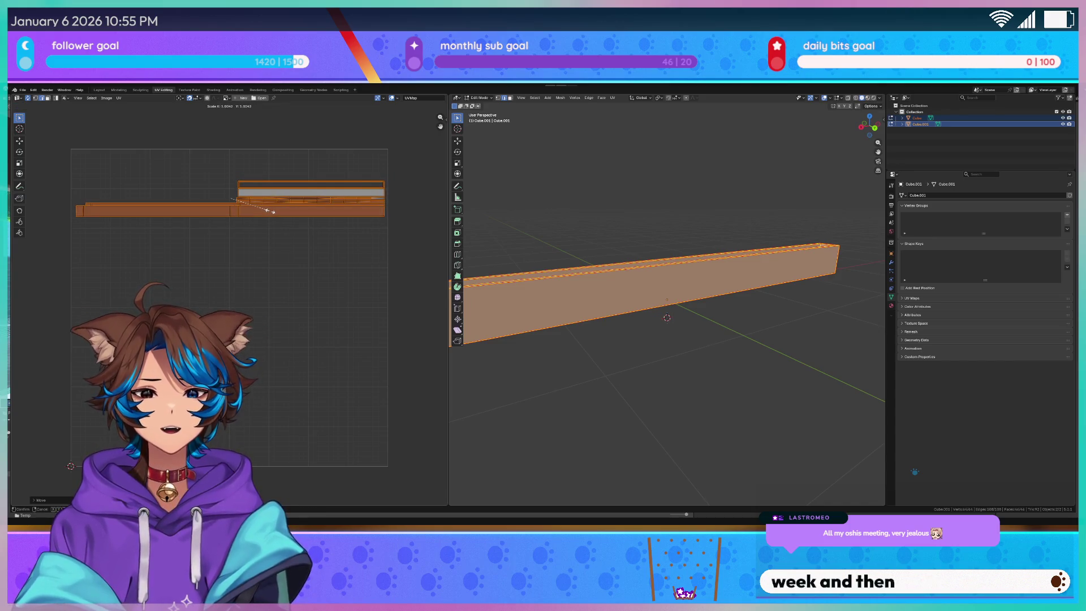
scroll(174, 174, up, 1)
Reposition the UV strips, moving the bottom-right strip higher and to the left
key(alt+a)
scroll(143, 254, up, 3)
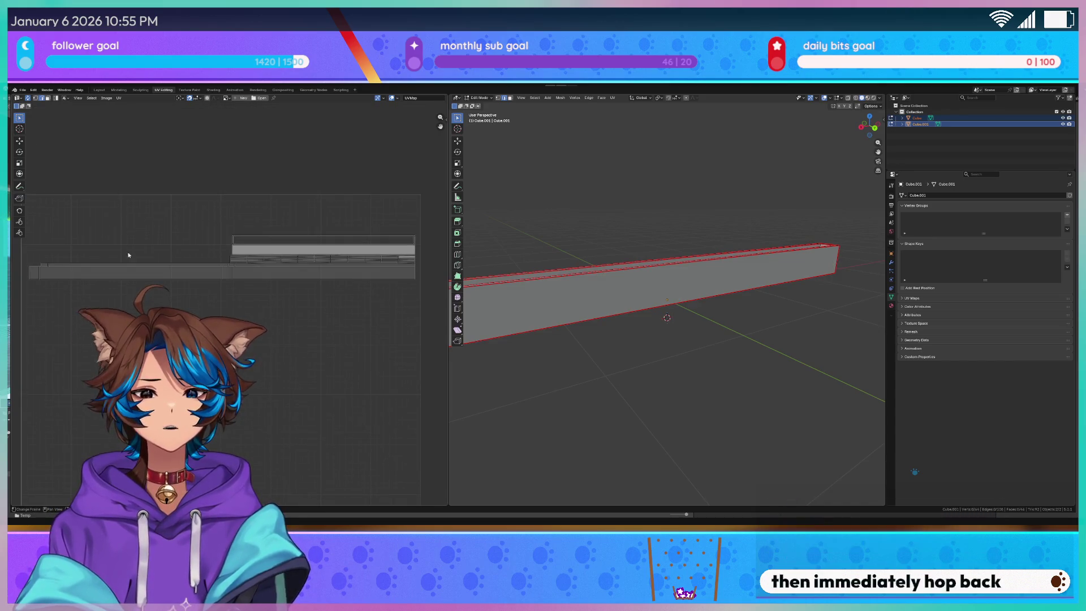
mouse_move(46, 238)
mouse_down()
mouse_move(411, 266)
mouse_move(139, 254)
mouse_move(24, 230)
mouse_up()
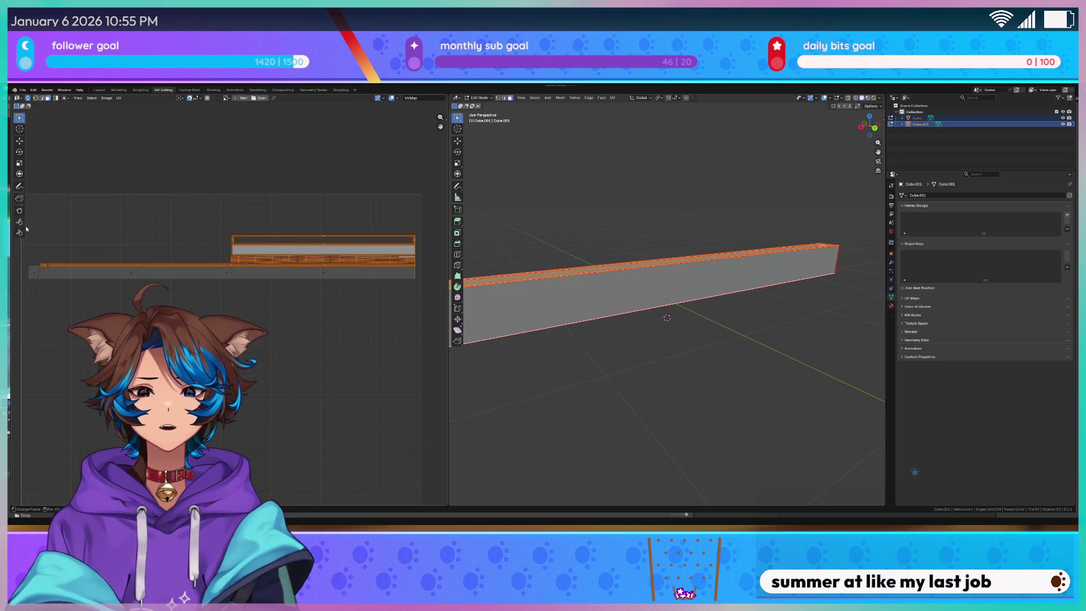
key(g)
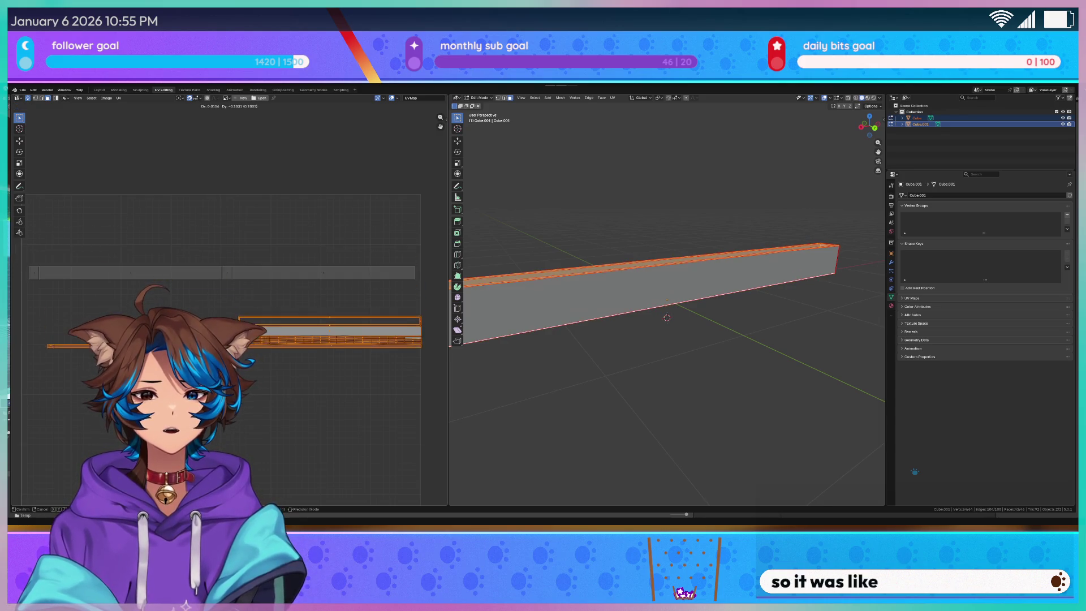
key(Return)
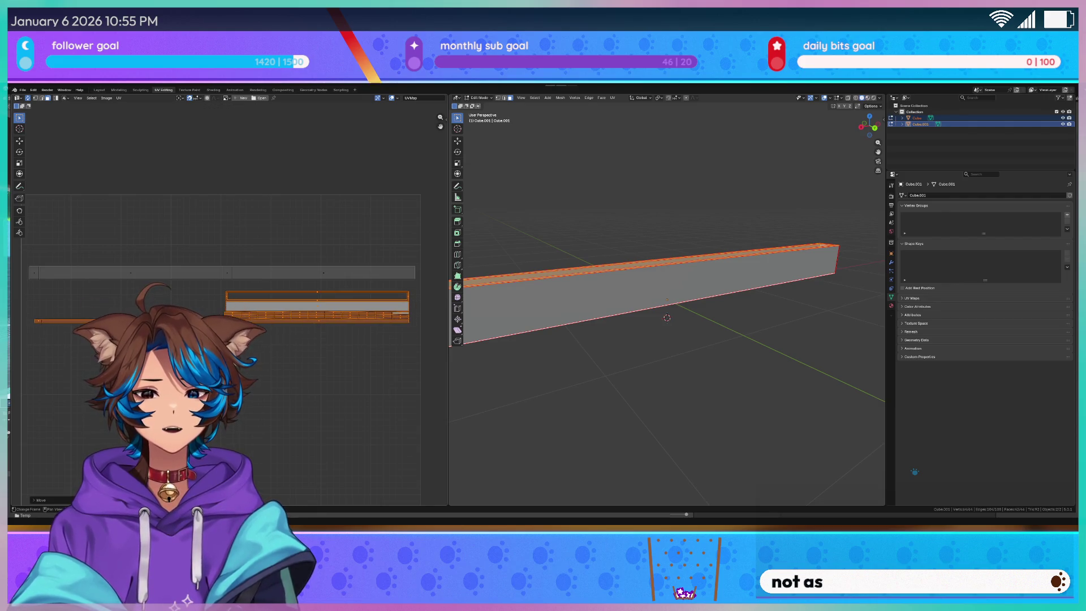
click(414, 321)
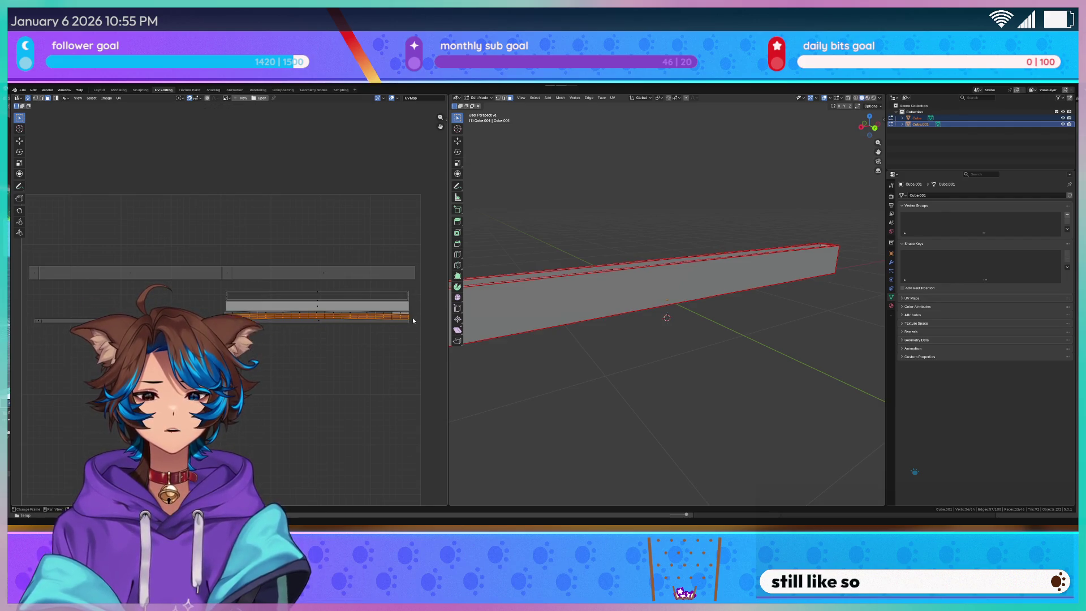
drag(412, 318, 194, 312)
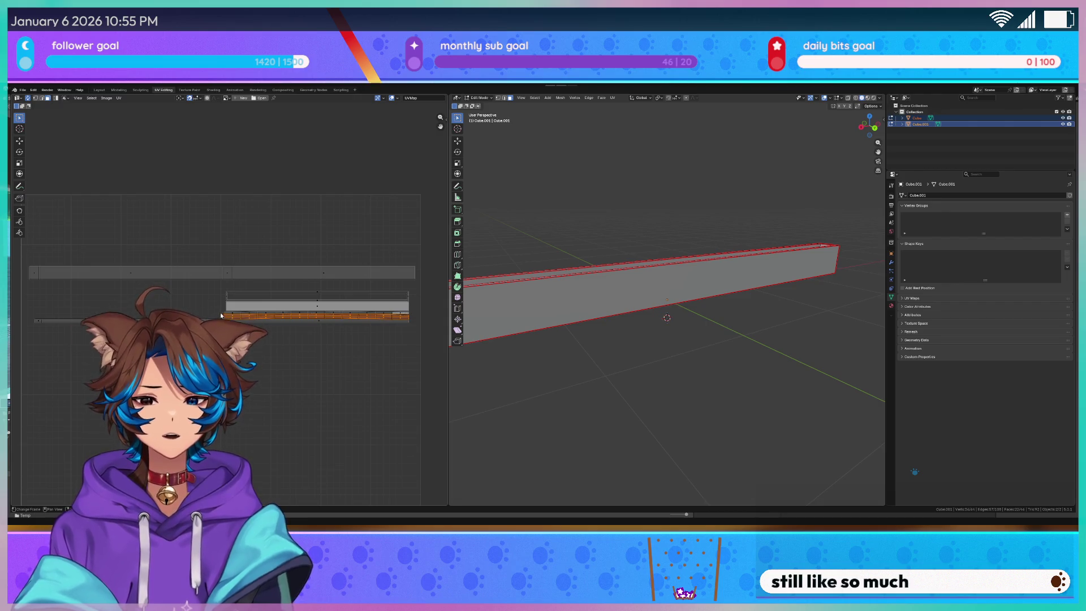
mouse_move(259, 319)
mouse_down()
mouse_move(416, 321)
mouse_move(210, 315)
mouse_up()
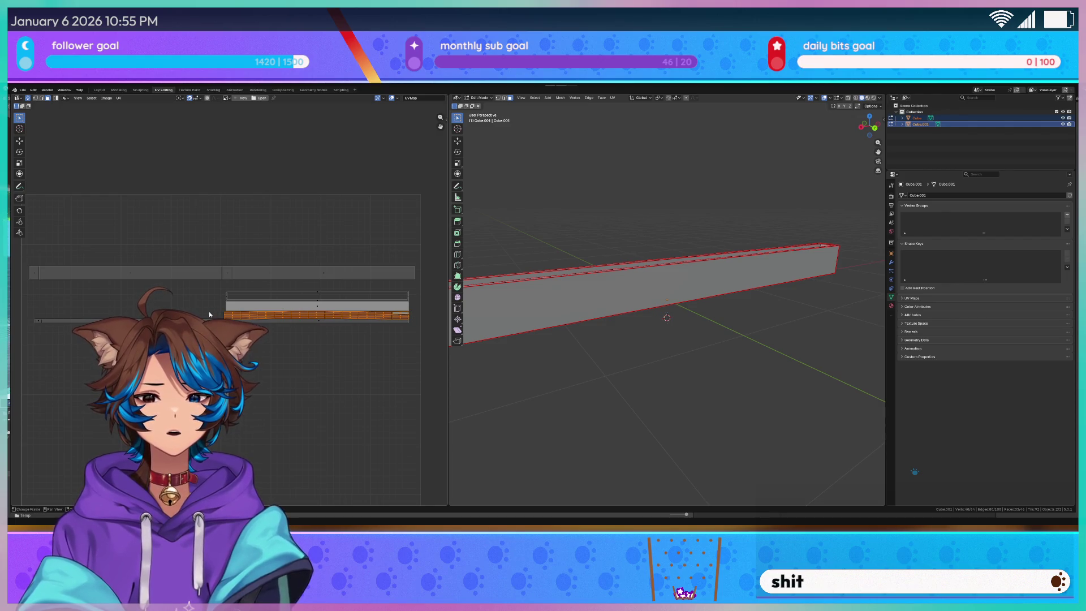
click(119, 234)
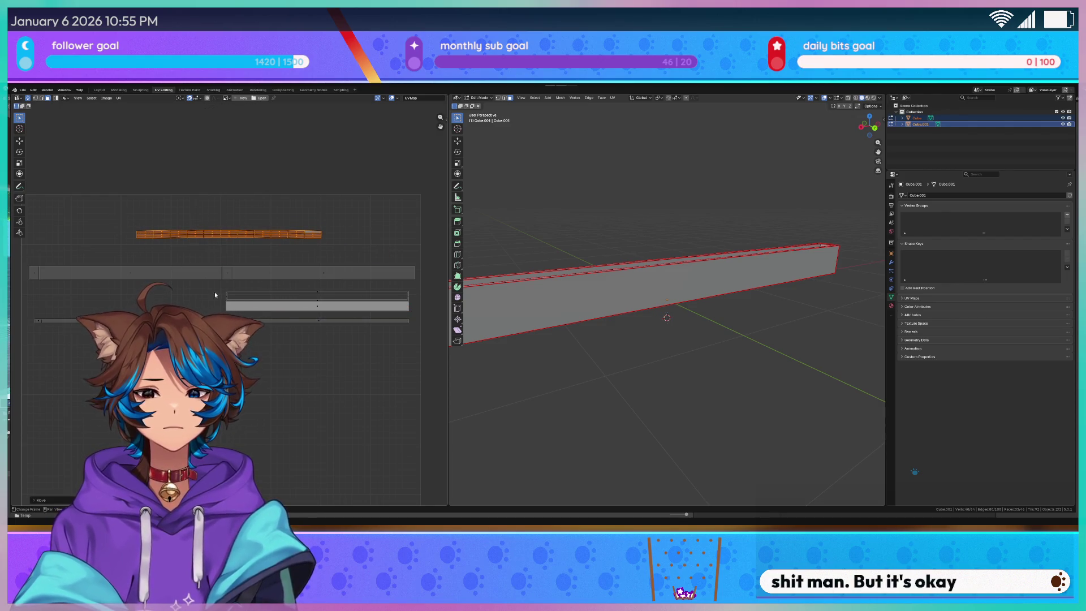
Align the lower UV strips over the grey strip, then return to Object Mode
drag(273, 312, 422, 309)
key(g)
click(294, 312)
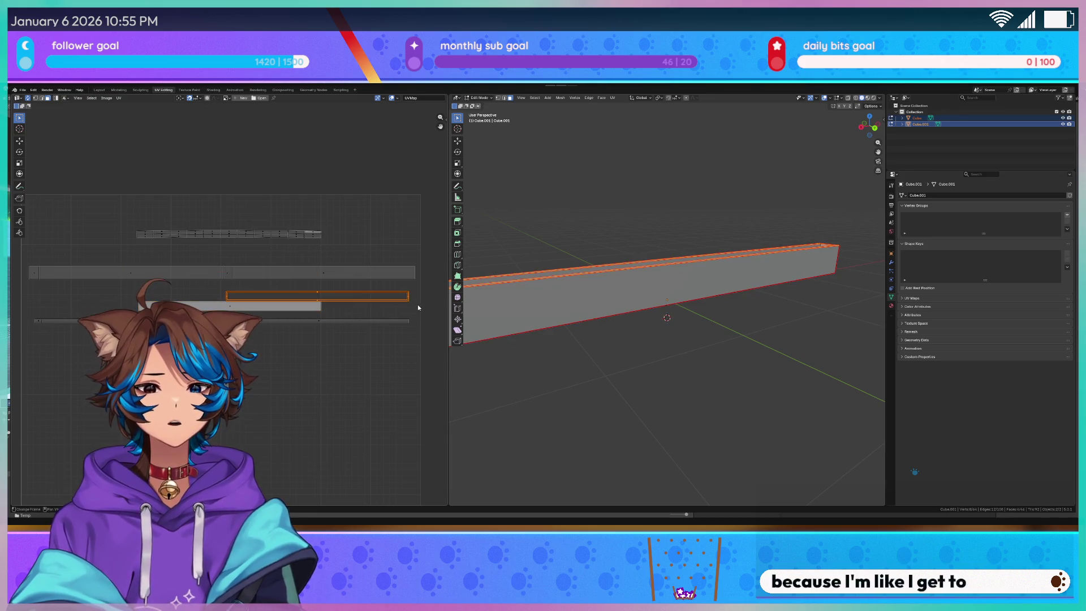
key(g)
click(333, 304)
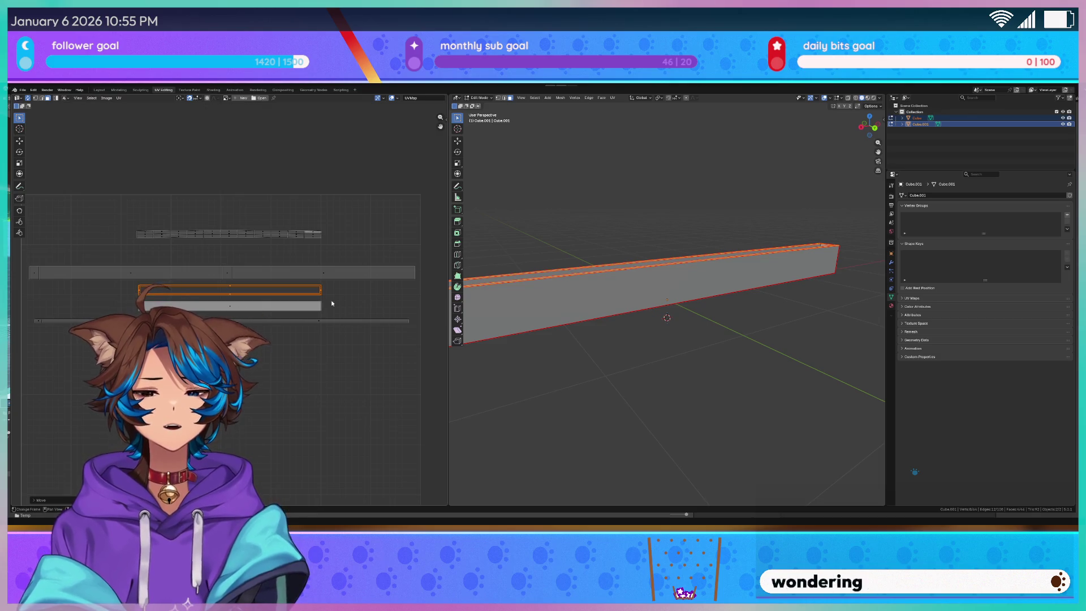
drag(412, 340, 299, 315)
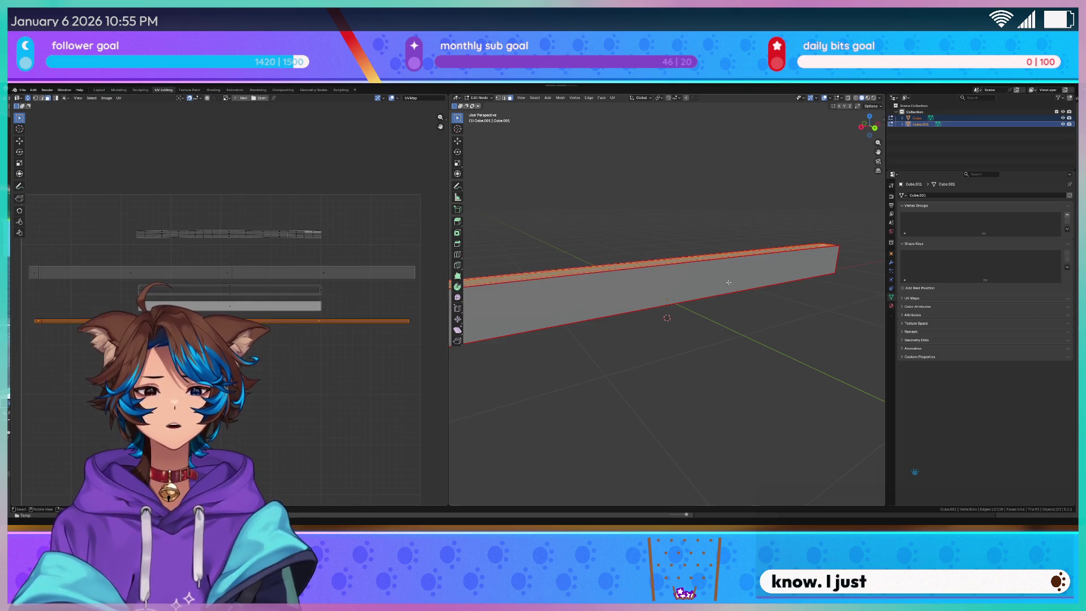
scroll(710, 357, down, 1)
drag(710, 358, 769, 364)
scroll(763, 304, up, 5)
scroll(763, 303, down, 6)
key(Tab)
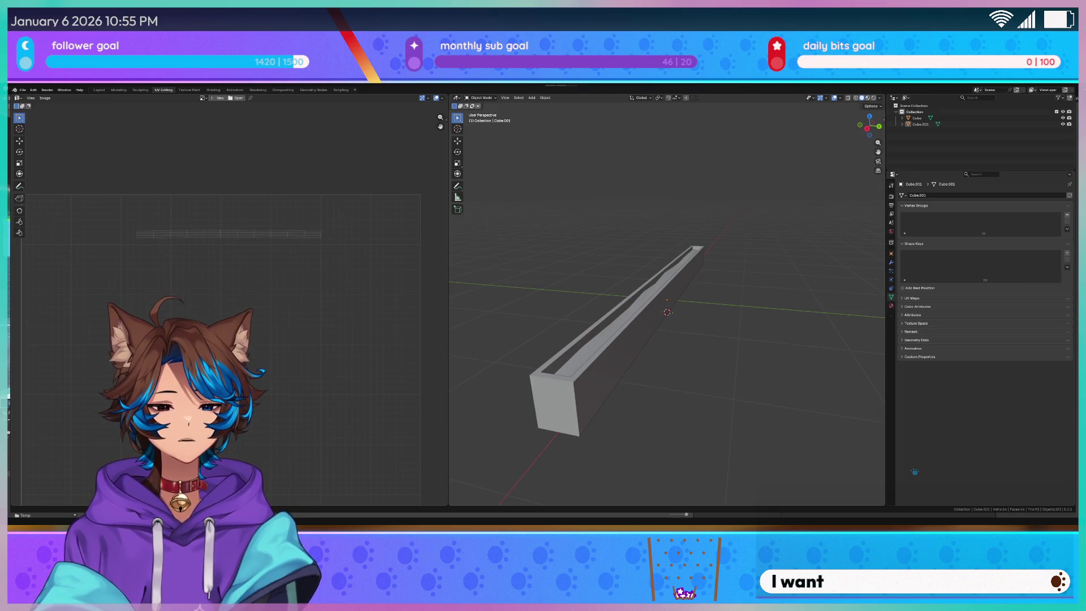
Put Cube.001 in Edit Mode and show its Material Properties tab
scroll(725, 186, up, 3)
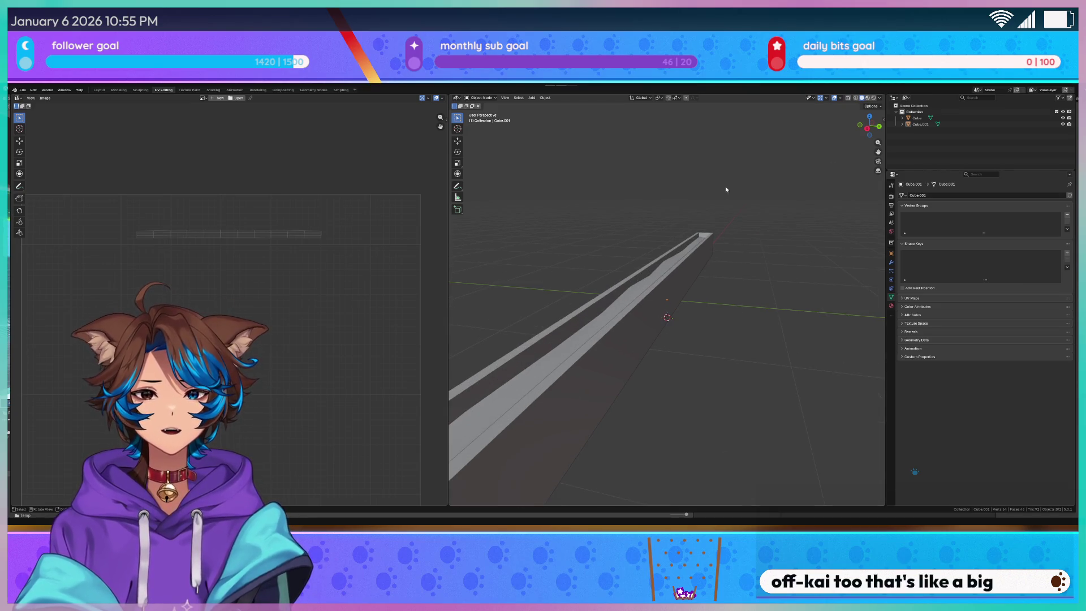
scroll(653, 234, down, 4)
key(Tab)
scroll(722, 269, down, 2)
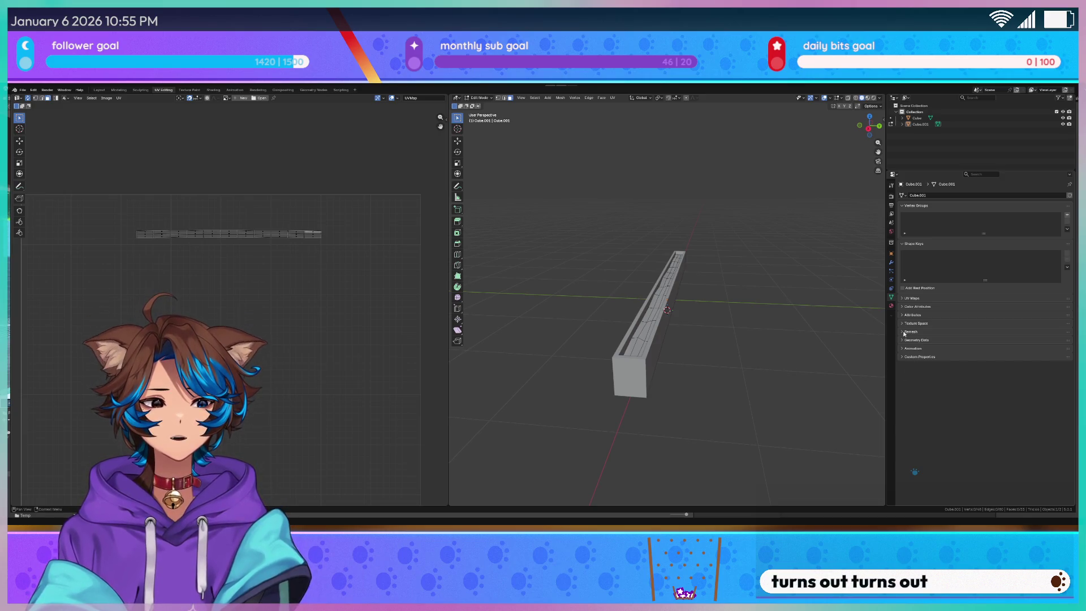
click(892, 306)
scroll(708, 258, up, 5)
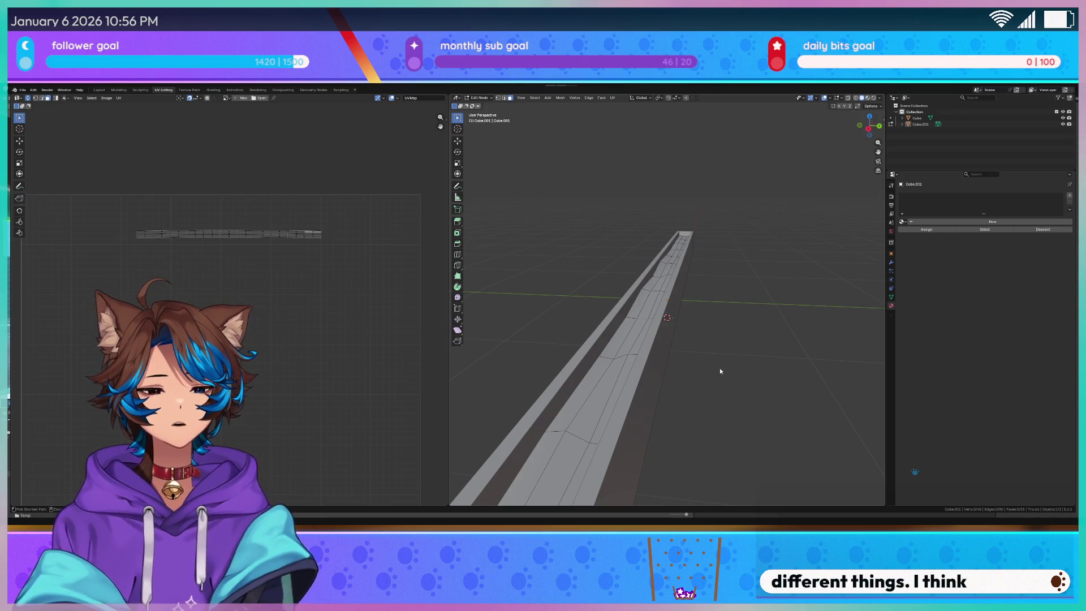
Assign 'Material' to the beam and give the outer Cube a new material named 'lank'
key(ctrl+s)
click(903, 222)
key(Return)
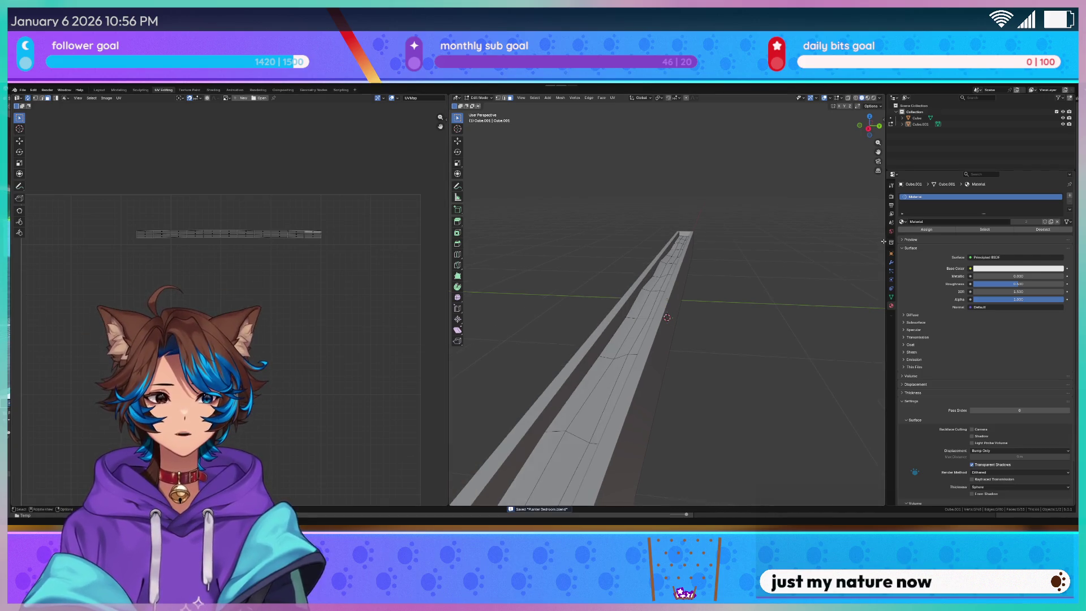
key(Tab)
click(640, 326)
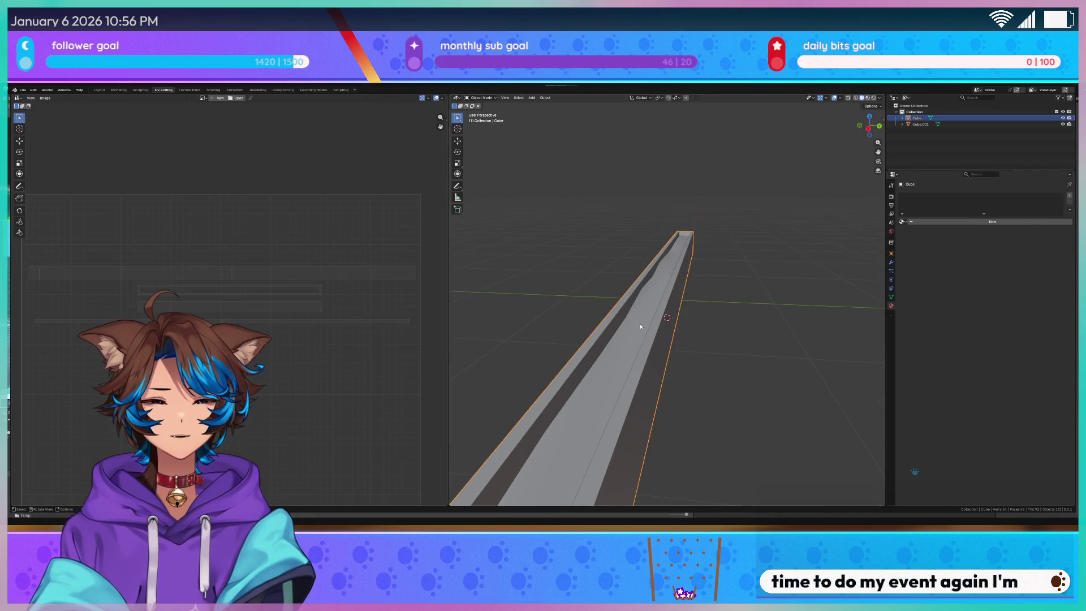
click(920, 222)
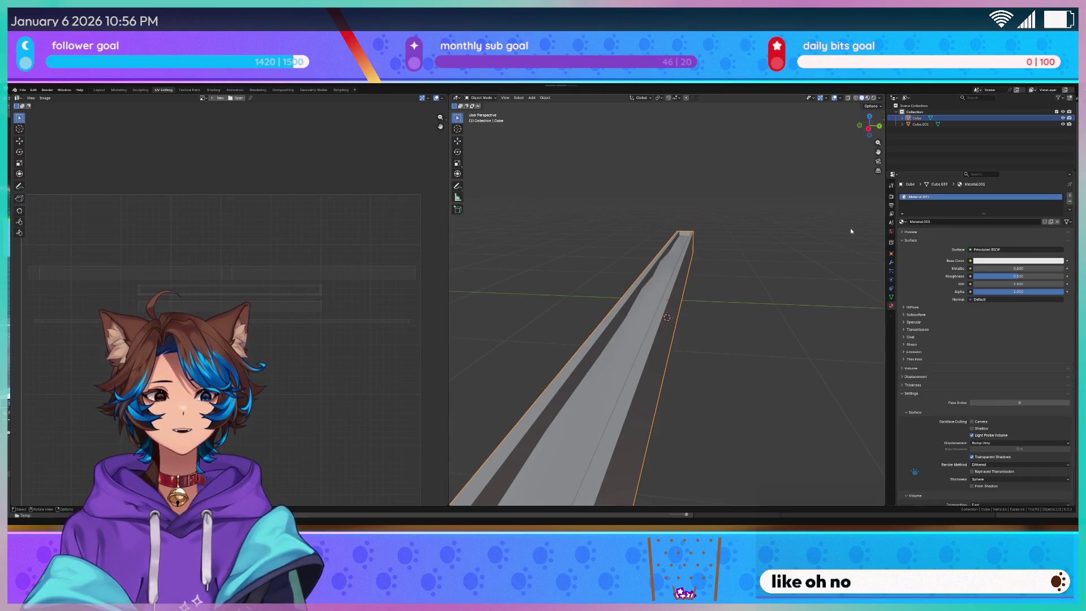
double_click(933, 224)
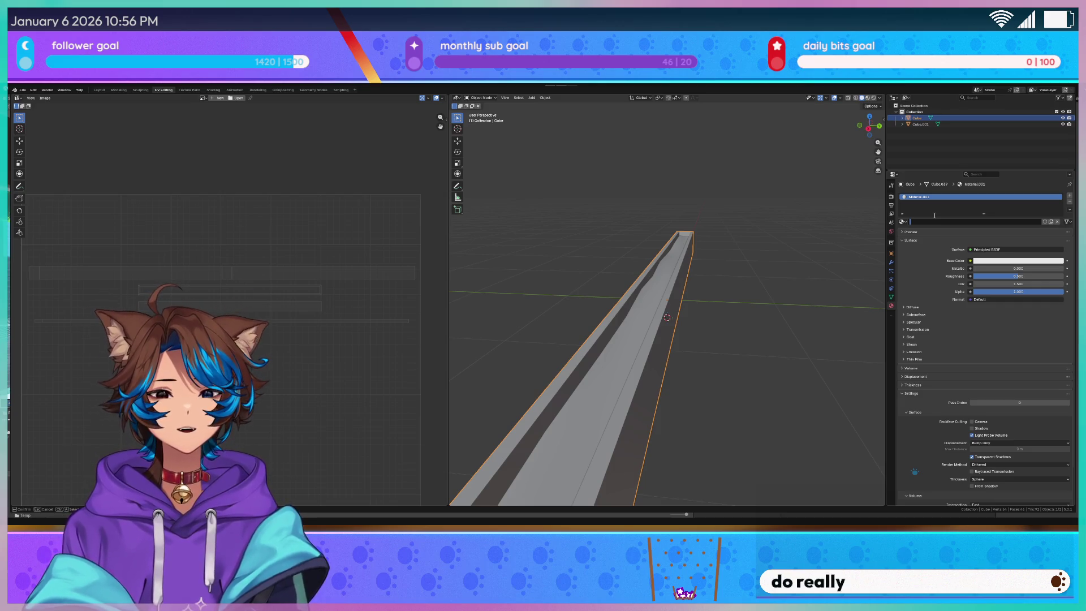
text(lank)
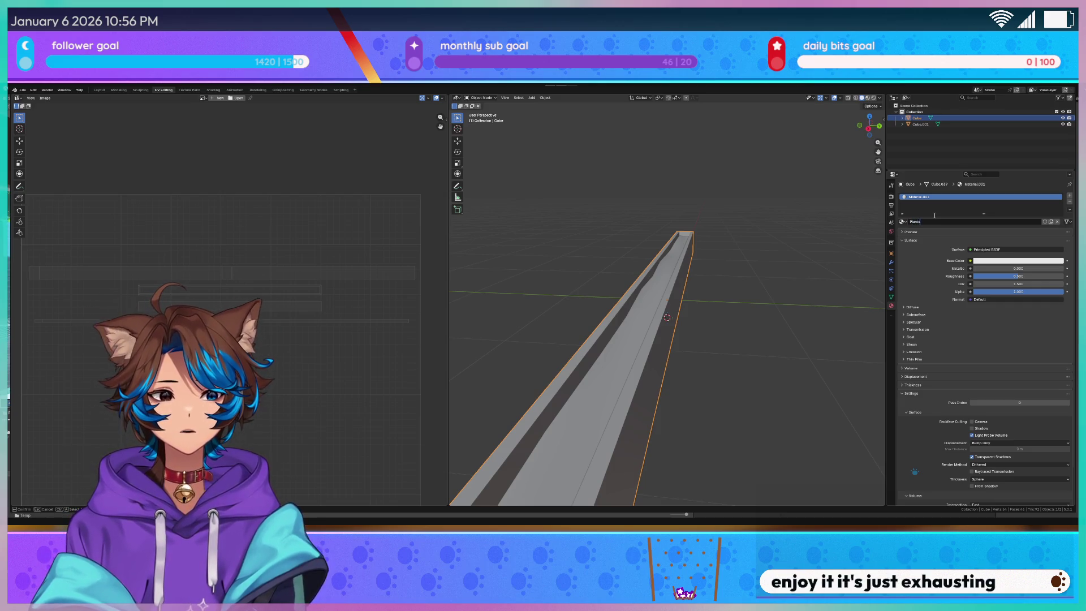
Rename Cube.001's material to Dirt and save the file
click(920, 123)
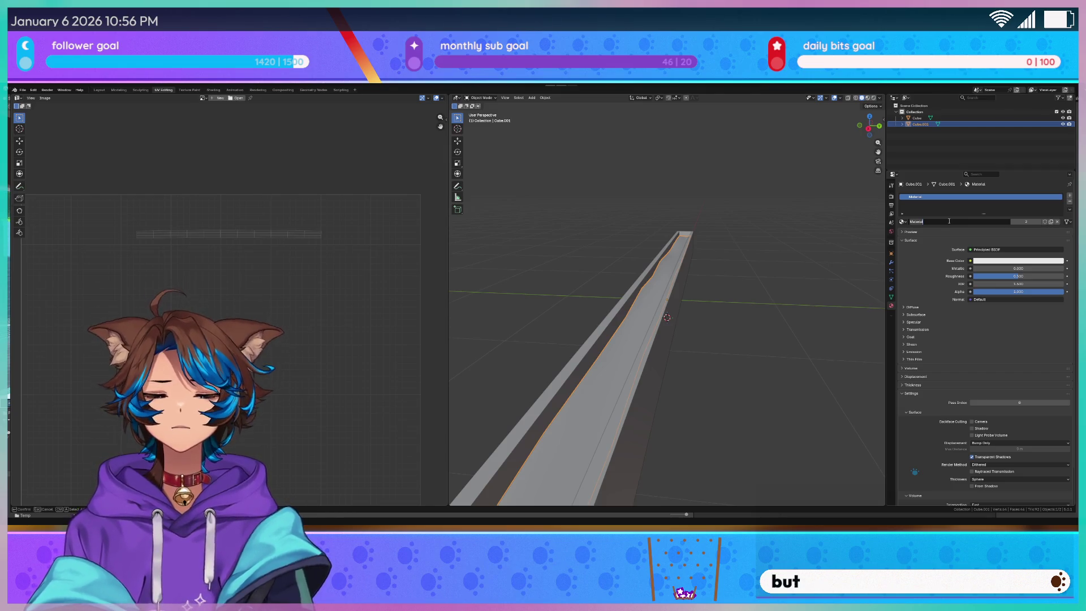
key(BackSpace)
text(Dirt)
key(Return)
key(ctrl+s)
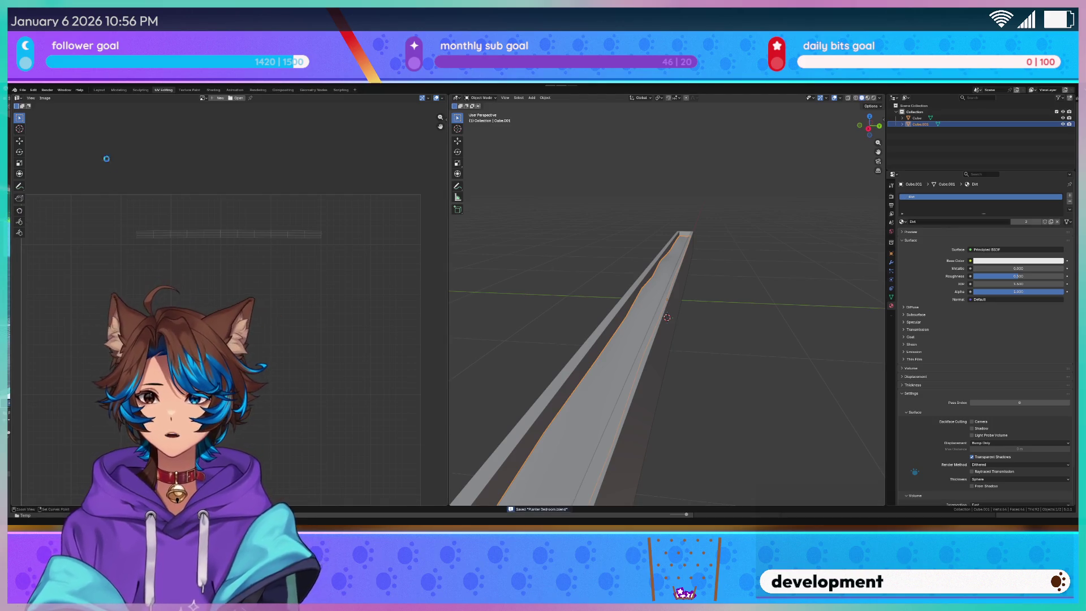
click(22, 90)
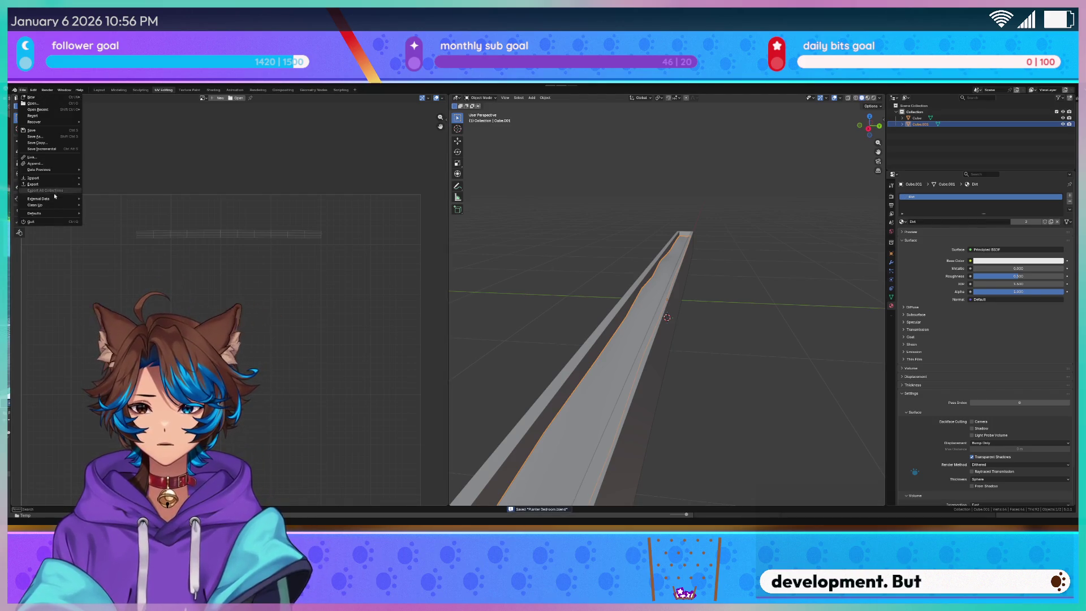
Export the planter model as FBX, then clear the selection and enter edit mode
mouse_move(34, 184)
click(136, 235)
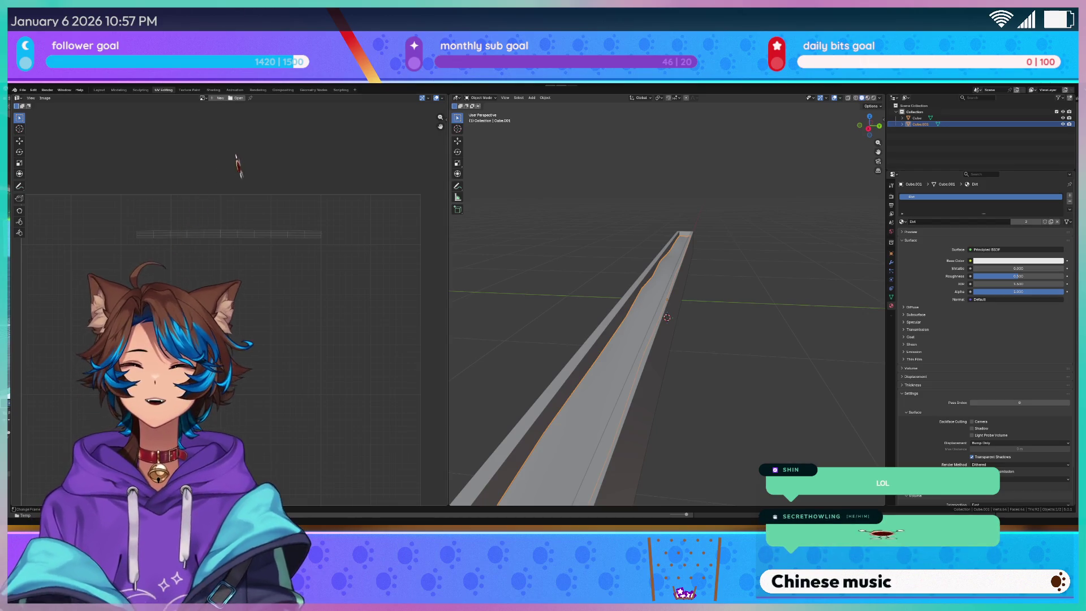
key(alt+a)
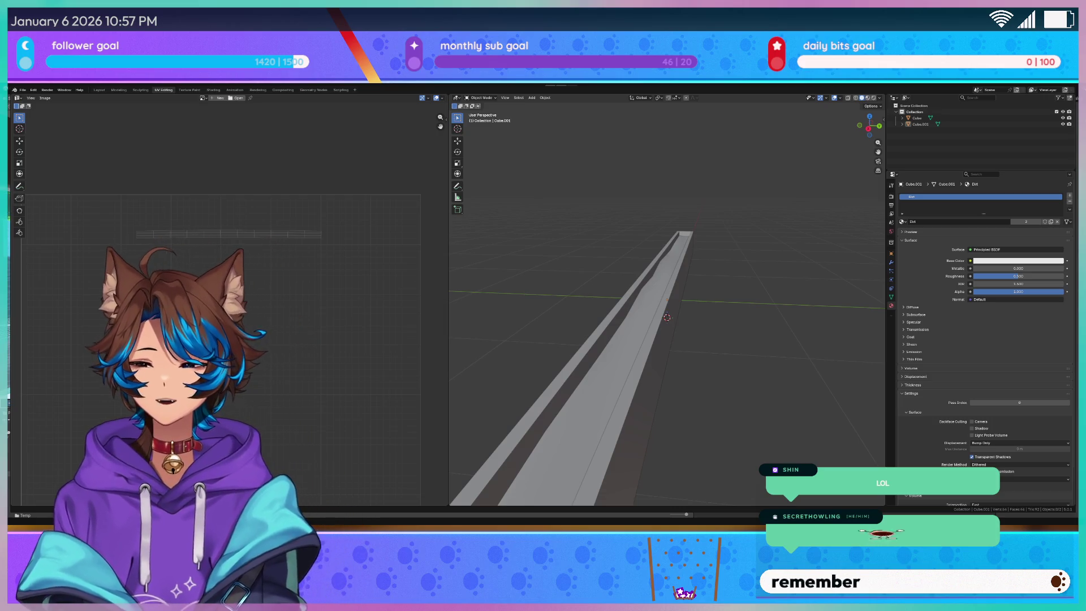
mouse_move(552, 235)
mouse_down()
mouse_move(538, 270)
mouse_move(561, 239)
mouse_move(619, 267)
mouse_up()
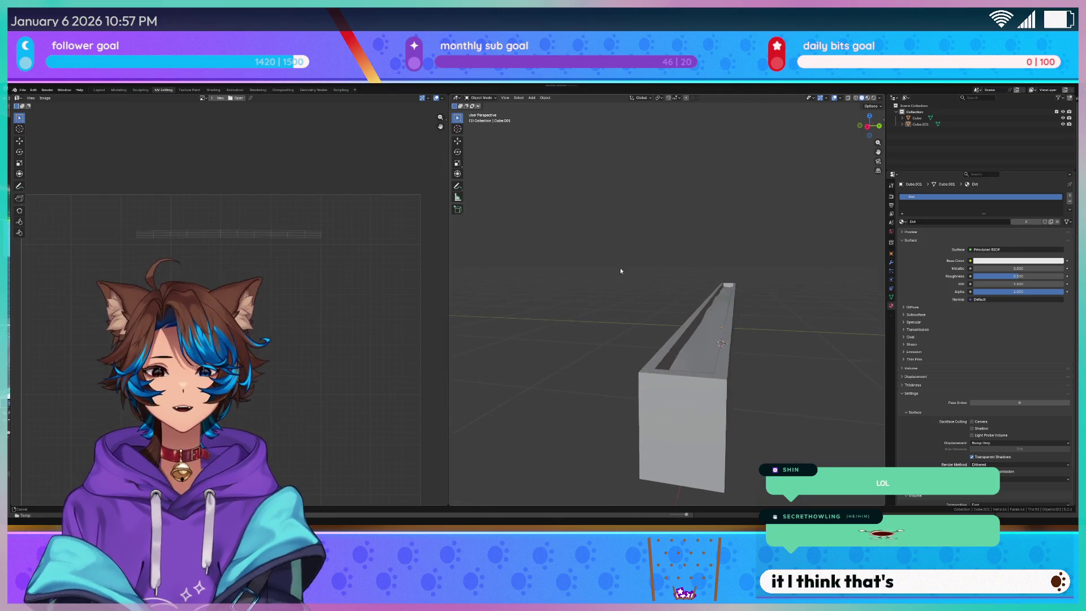
key(Tab)
key(Tab)
Rotate the outer Planter Cube 90 degrees about Z and save, back in the Modeling layout
click(672, 347)
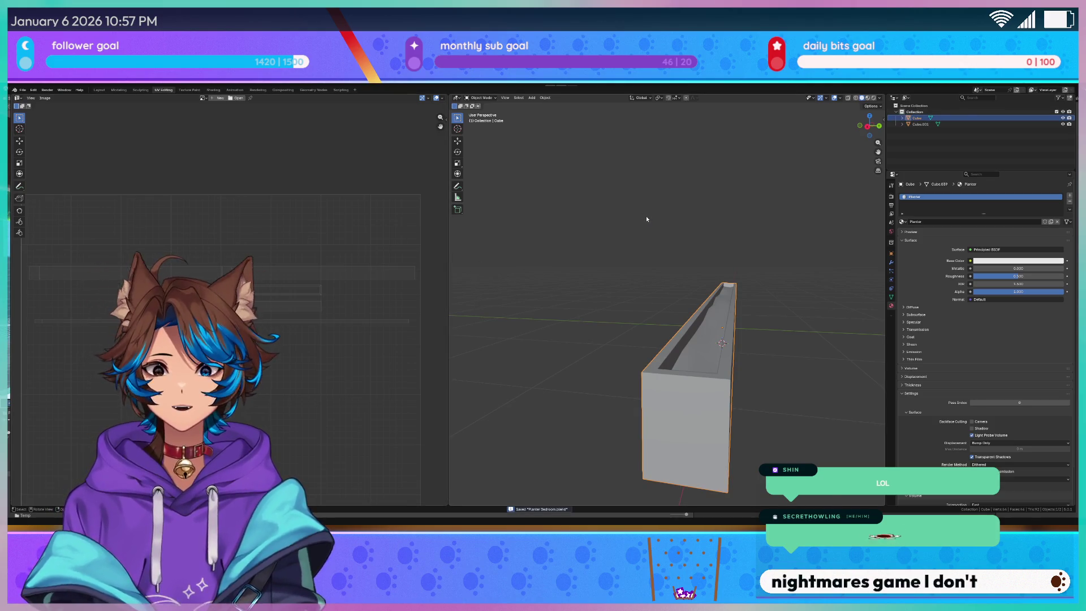
key(ctrl+s)
key(r)
key(z)
key(9)
key(0)
click(707, 290)
mouse_move(707, 290)
mouse_down()
mouse_move(687, 295)
mouse_move(690, 314)
mouse_move(707, 305)
mouse_up()
click(119, 89)
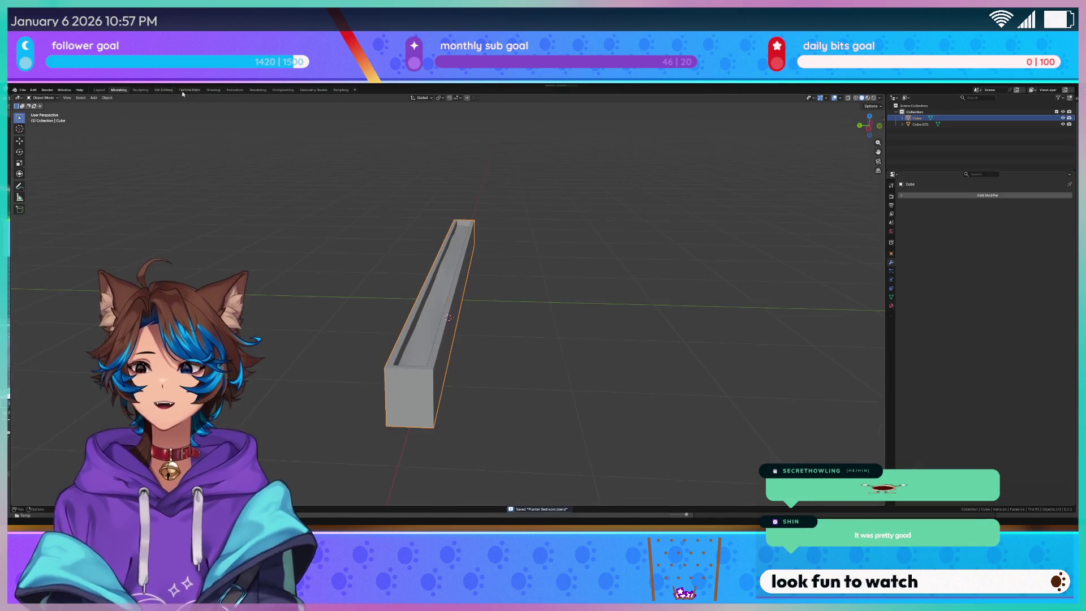
Inspect the trough's channel end-on in edit mode and save the blend file
scroll(366, 223, up, 3)
drag(366, 223, 266, 221)
mouse_move(222, 254)
mouse_down()
mouse_move(265, 231)
mouse_move(338, 230)
mouse_up()
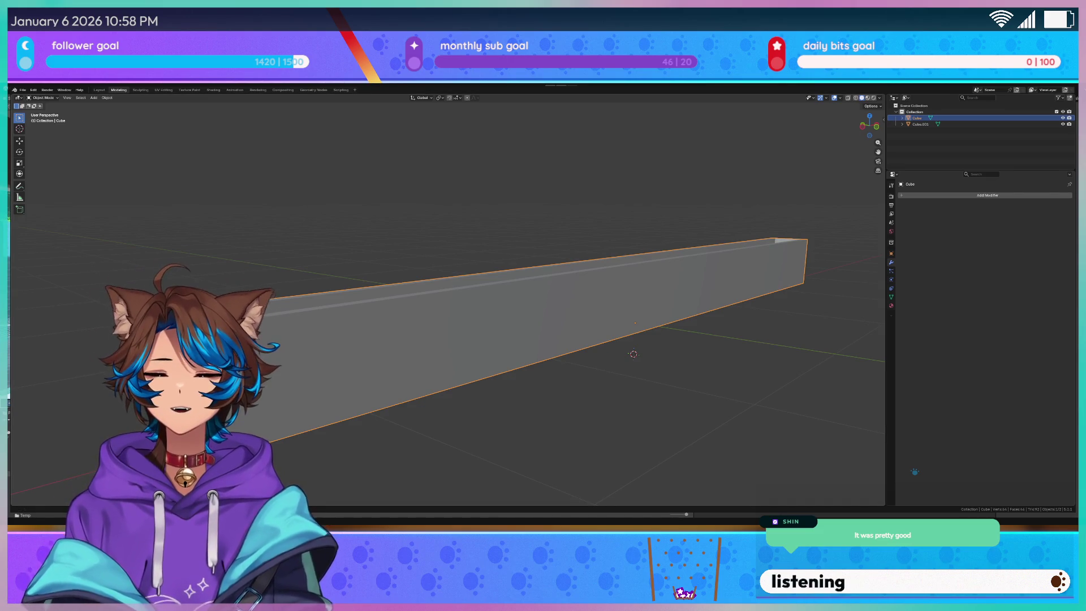
scroll(447, 300, up, 2)
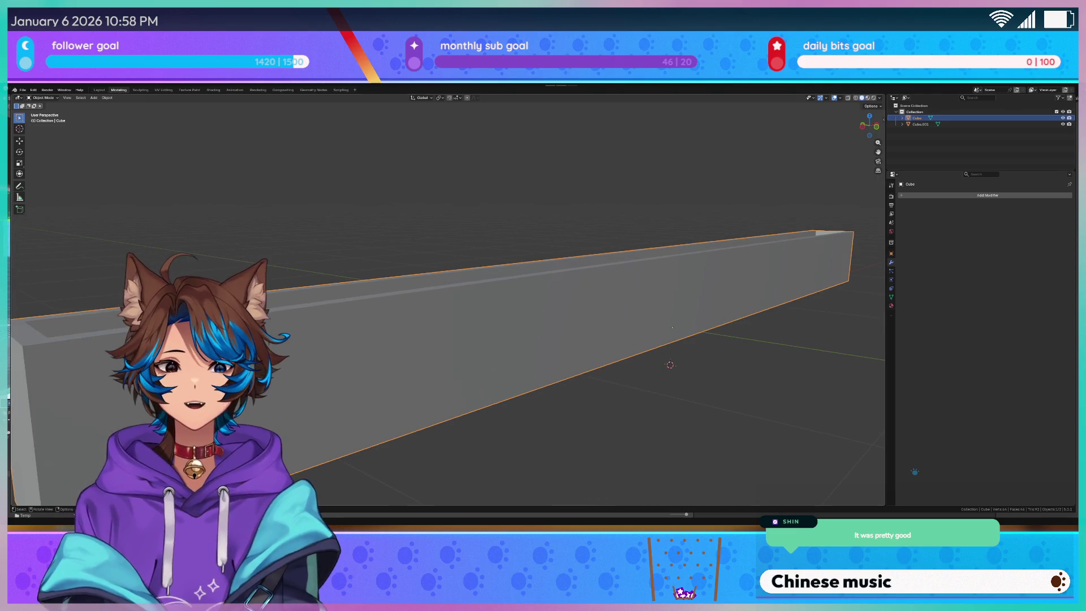
scroll(447, 300, down, 3)
drag(509, 271, 423, 266)
key(Tab)
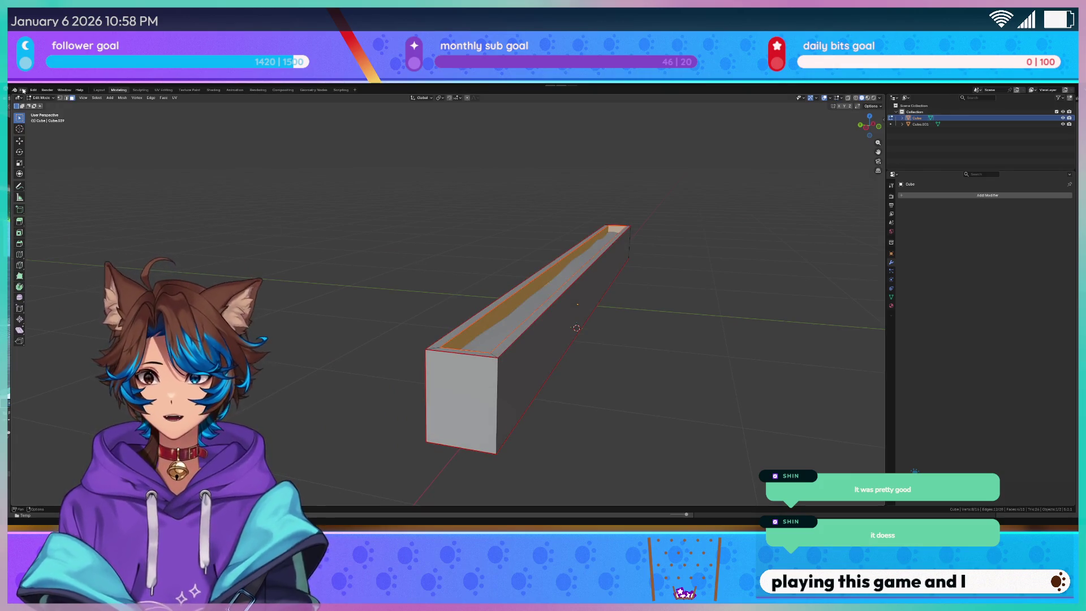
scroll(319, 202, up, 2)
key(ctrl+s)
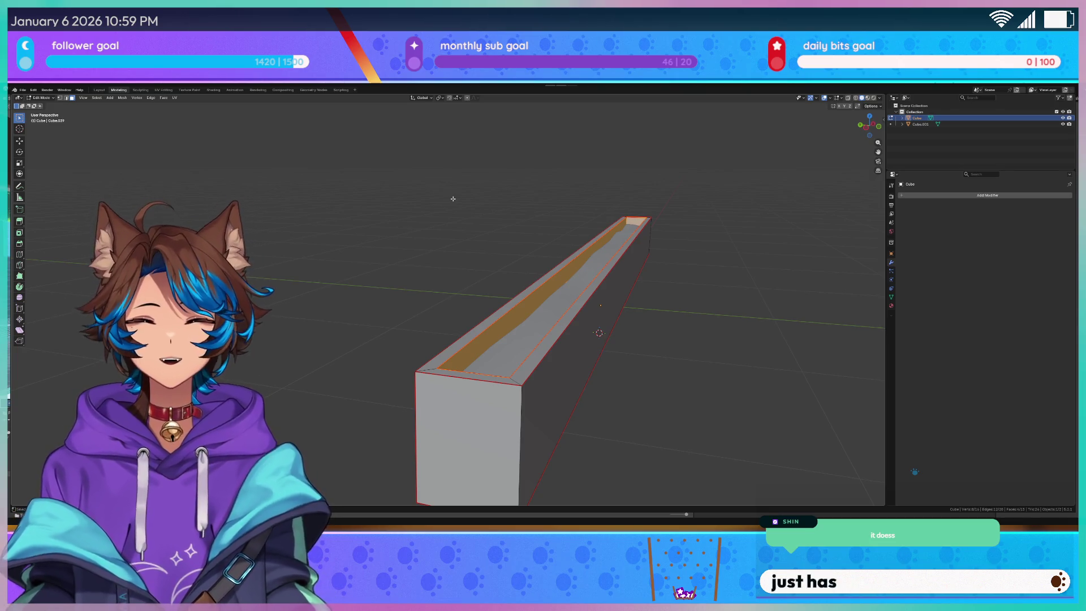
Return the trough to object mode and save it again
scroll(465, 181, up, 5)
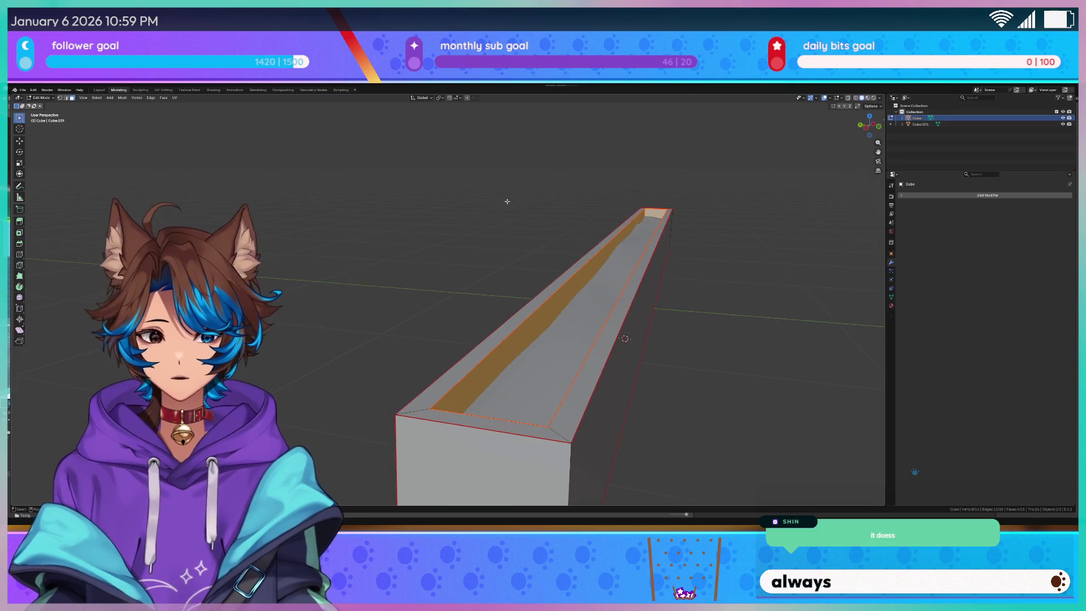
key(Tab)
key(ctrl+s)
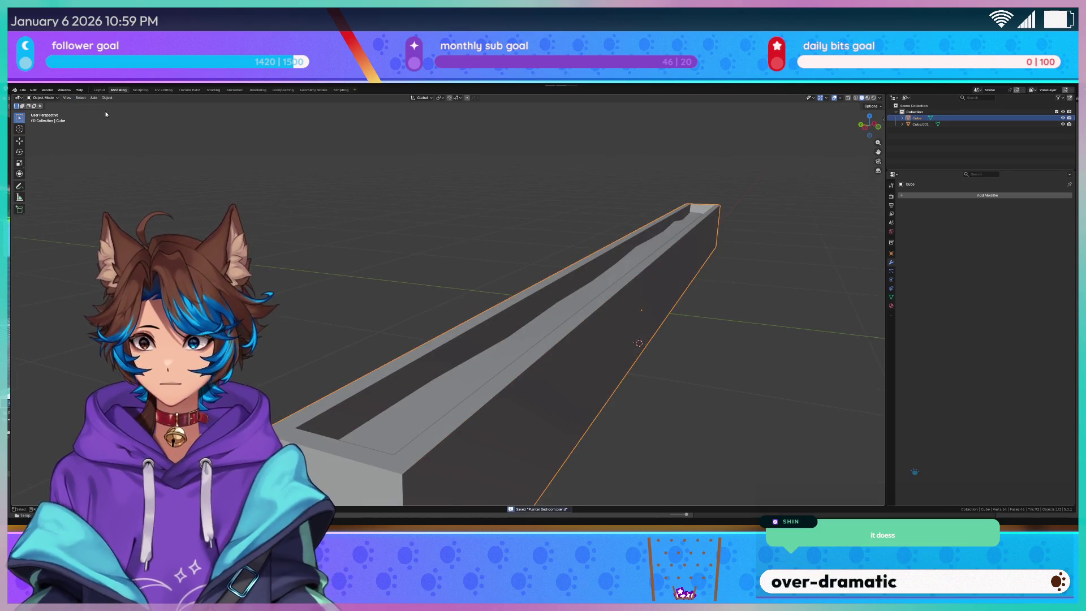
click(21, 90)
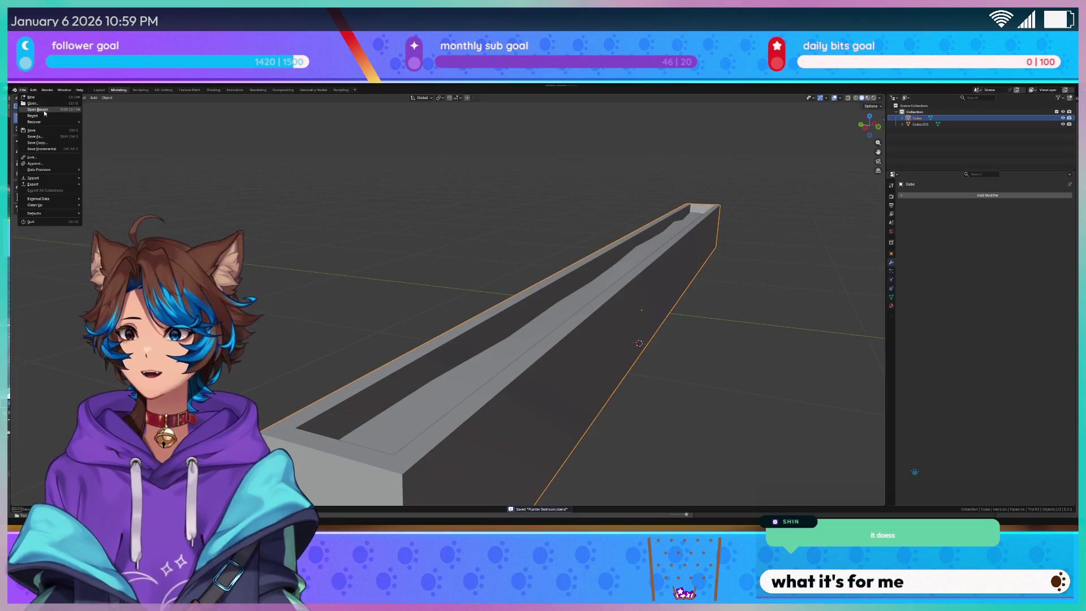
Load the recent House Base file and zoom in on the curved mesh
mouse_move(50, 111)
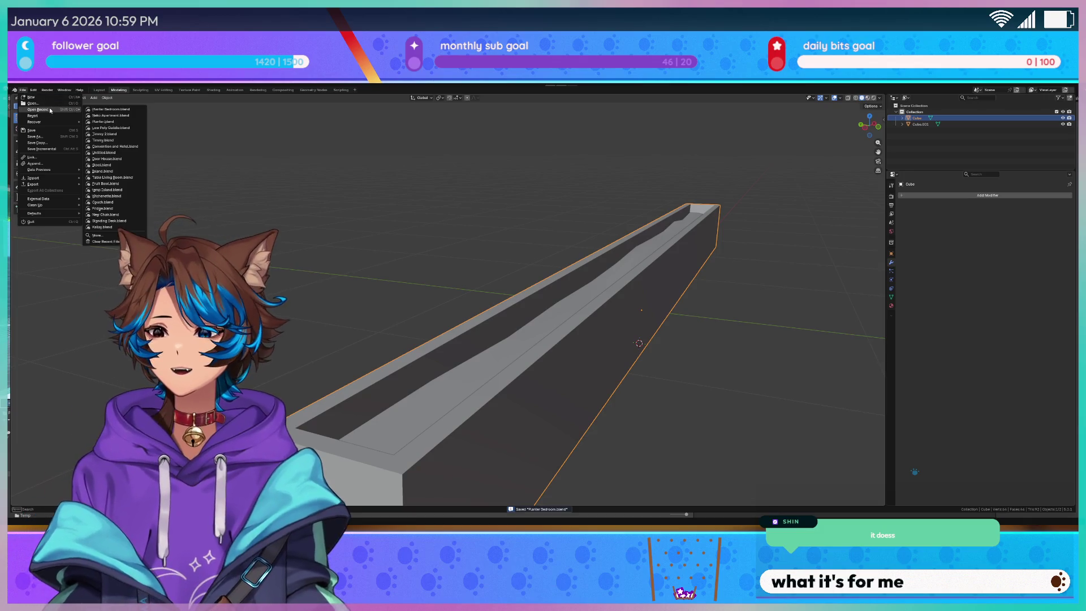
click(136, 120)
mouse_move(757, 342)
mouse_down()
mouse_move(675, 359)
mouse_move(751, 338)
mouse_move(734, 331)
mouse_up()
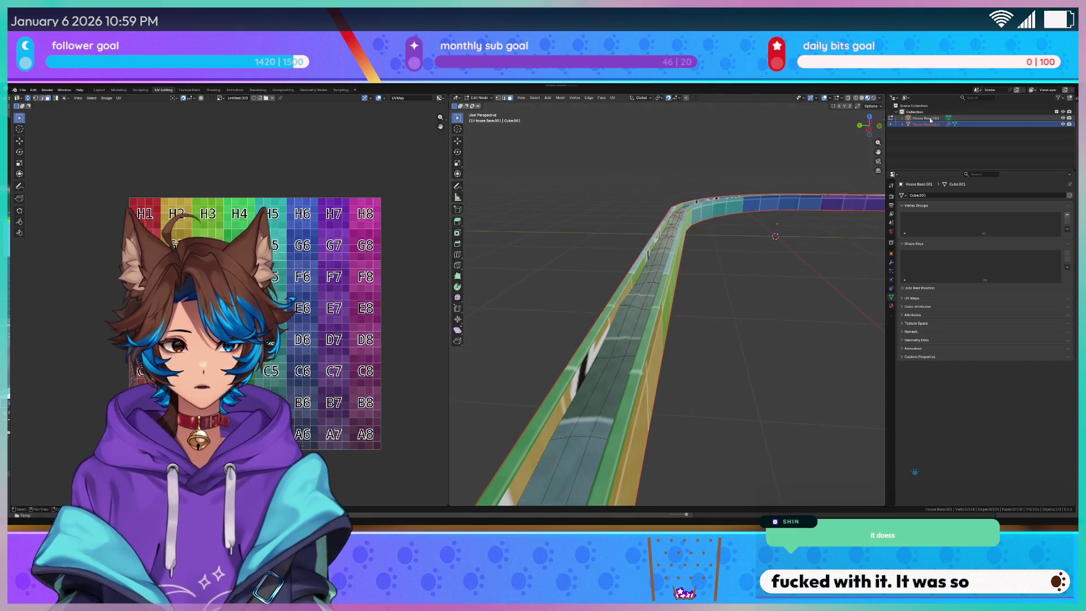
Rename the House.002 material to Dirt
click(891, 306)
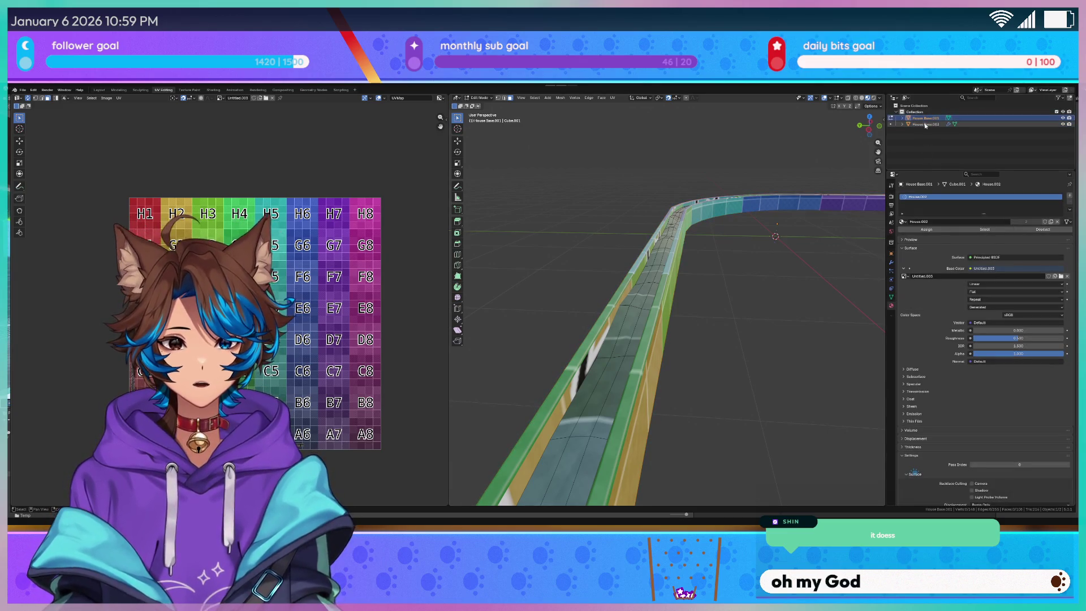
key(Tab)
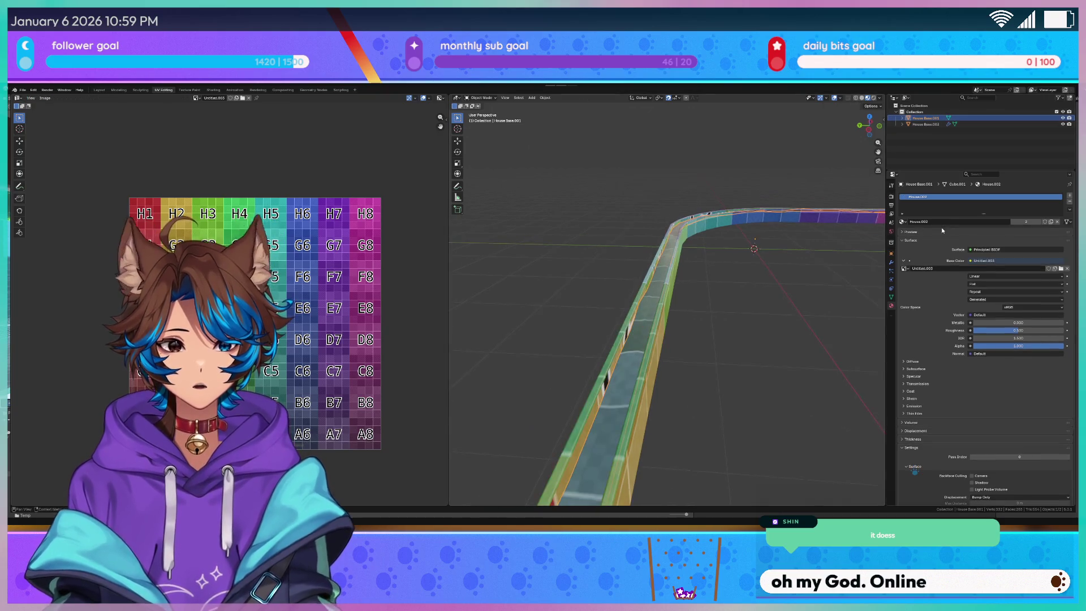
double_click(934, 221)
text(D)
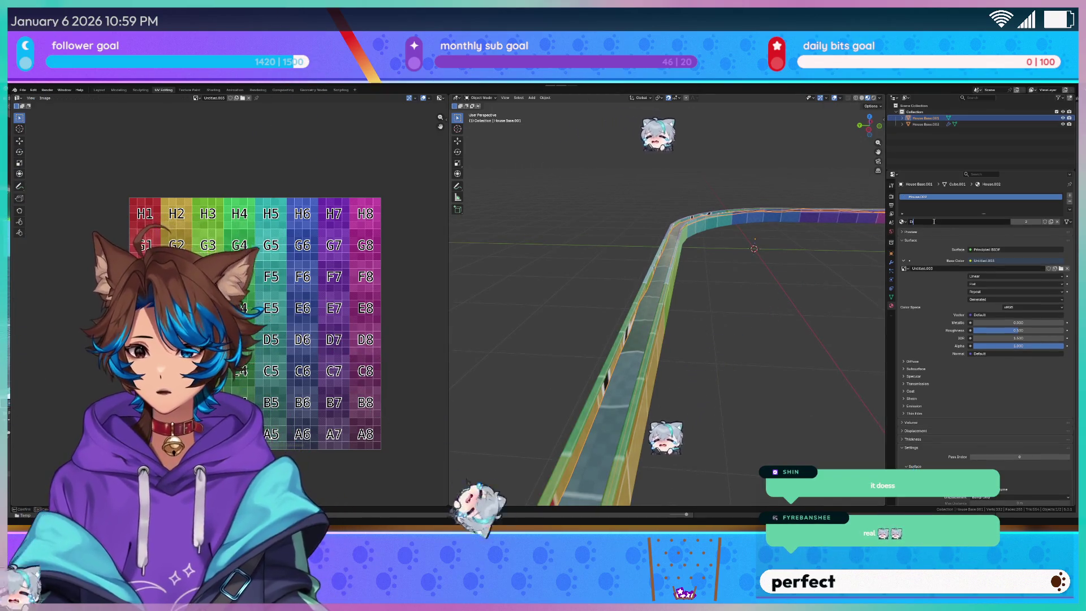
text(irt)
key(Return)
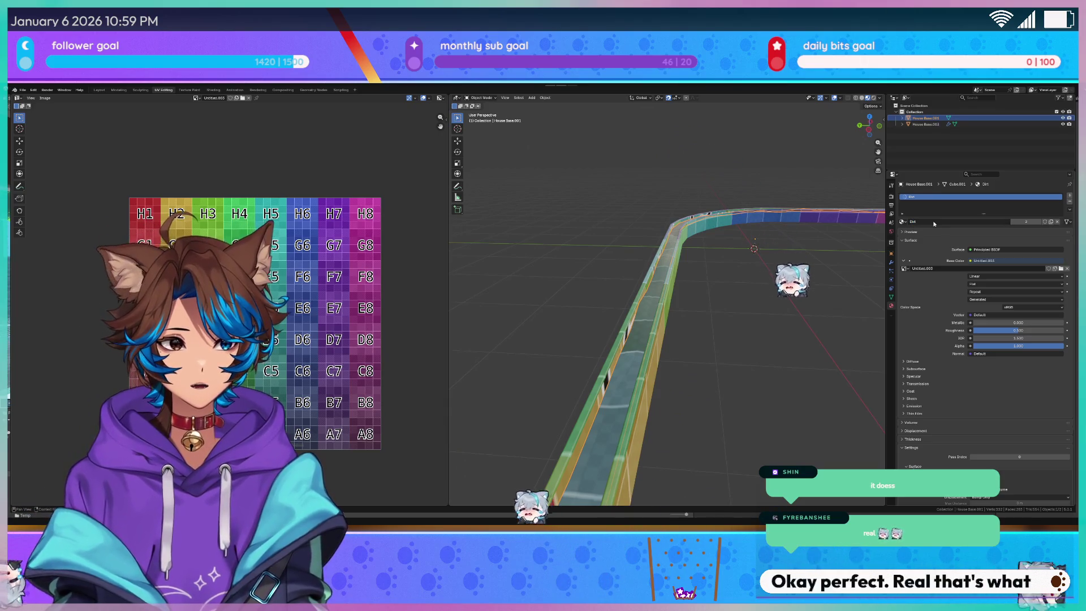
Give House Base.003 a new plain material named Planter
click(941, 126)
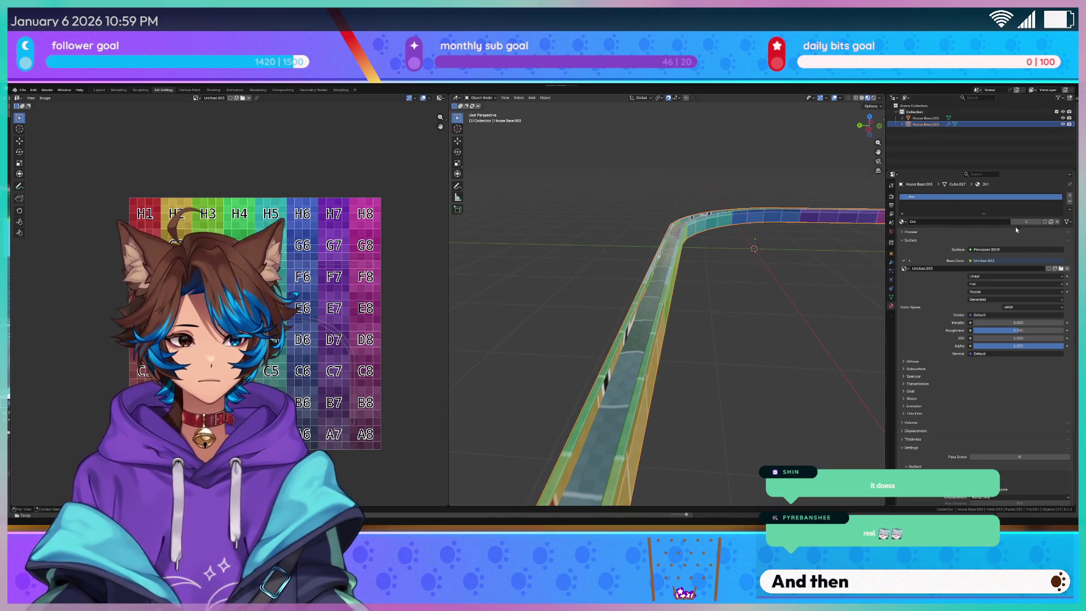
click(904, 224)
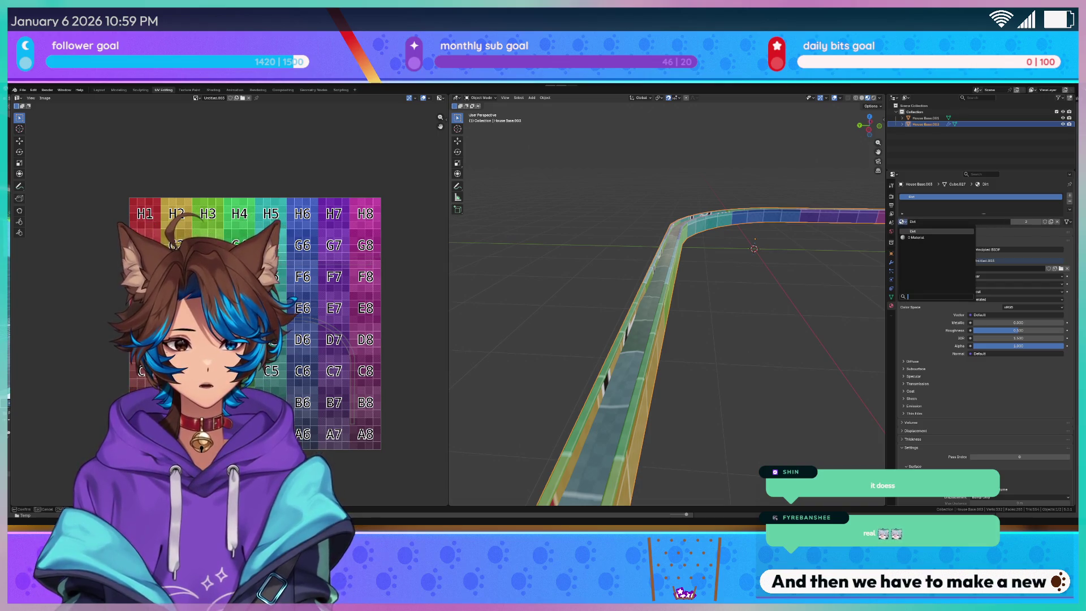
click(921, 239)
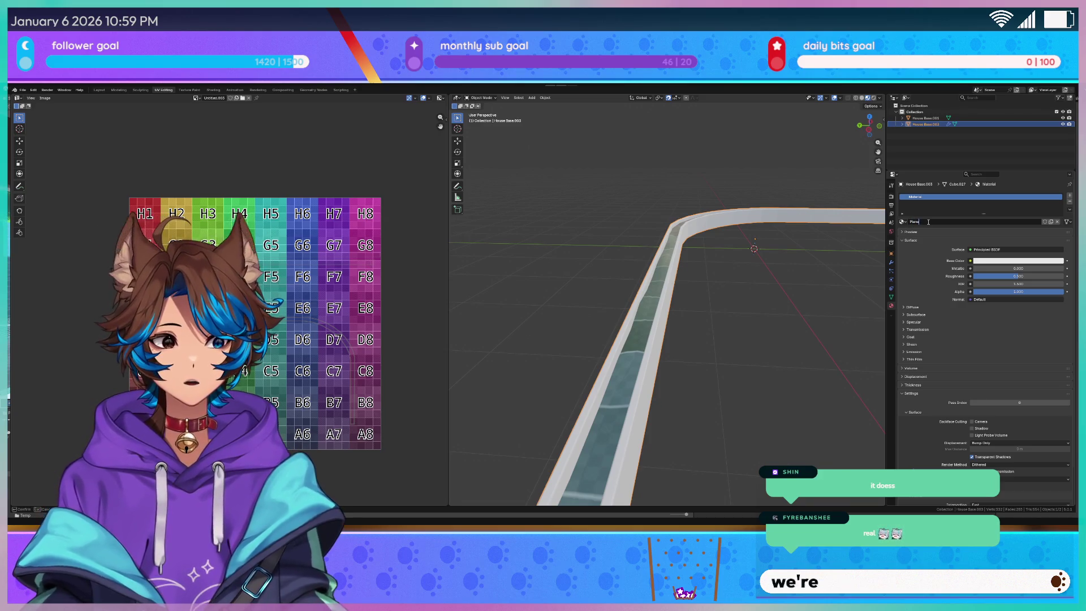
text(ter)
key(Return)
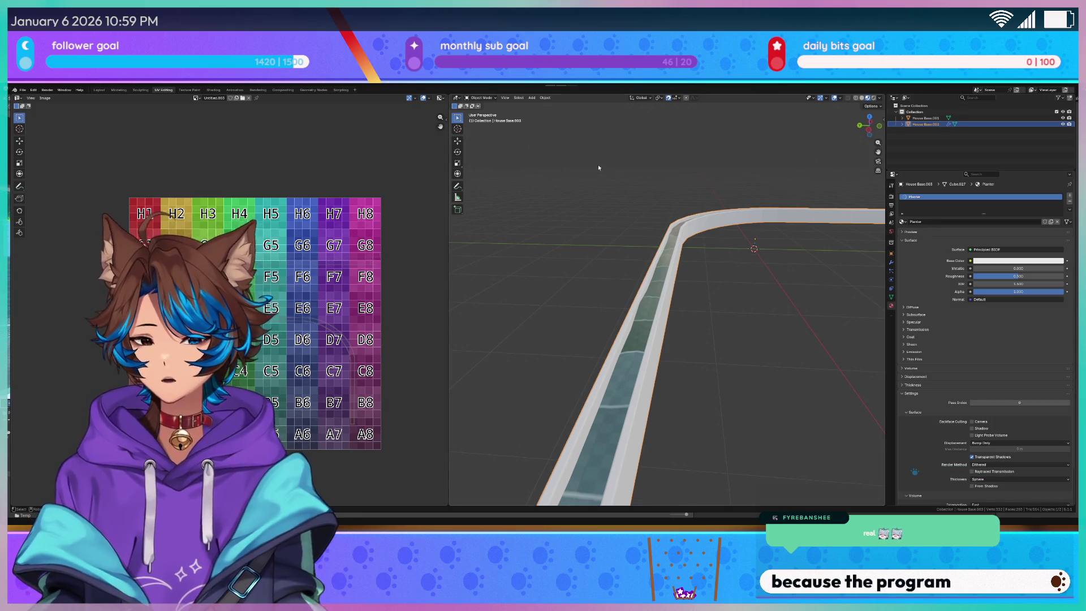
Deselect the object and save the file as Planter.blend before returning to Unity
click(595, 165)
key(ctrl+s)
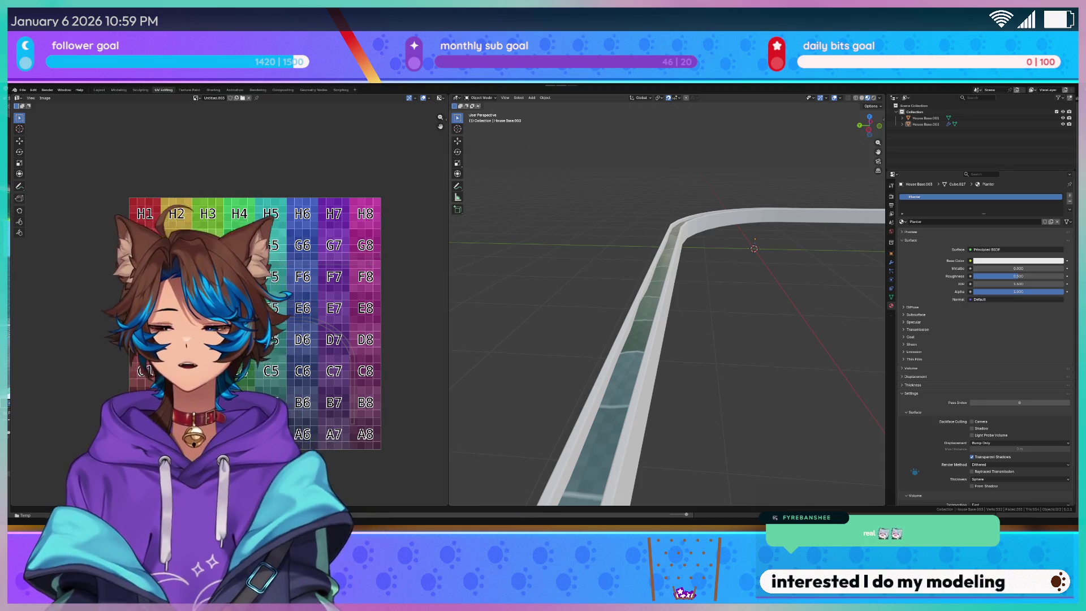
scroll(720, 308, down, 5)
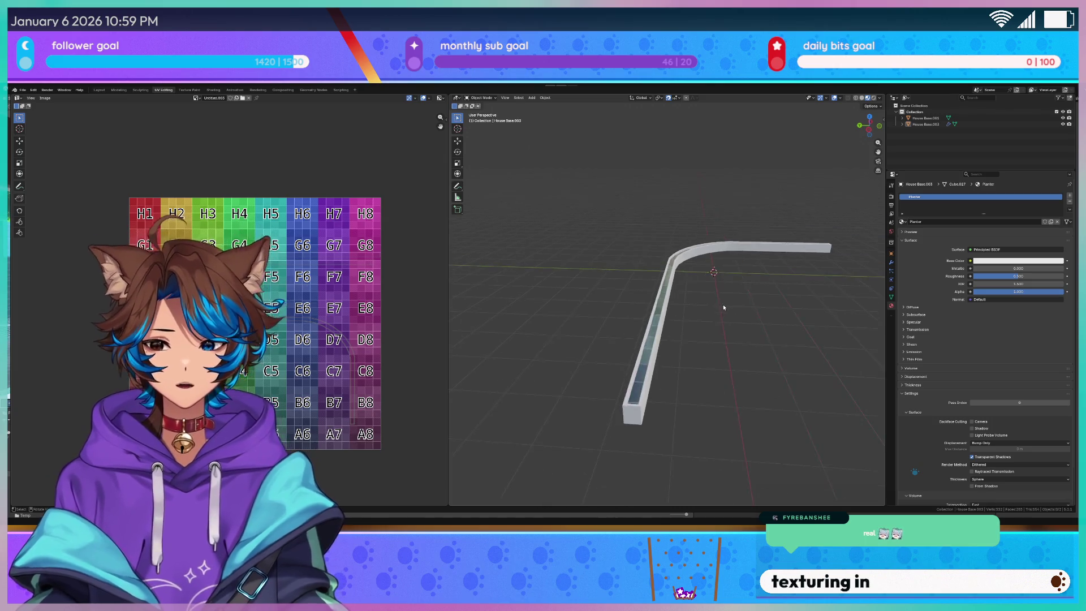
key(ctrl+s)
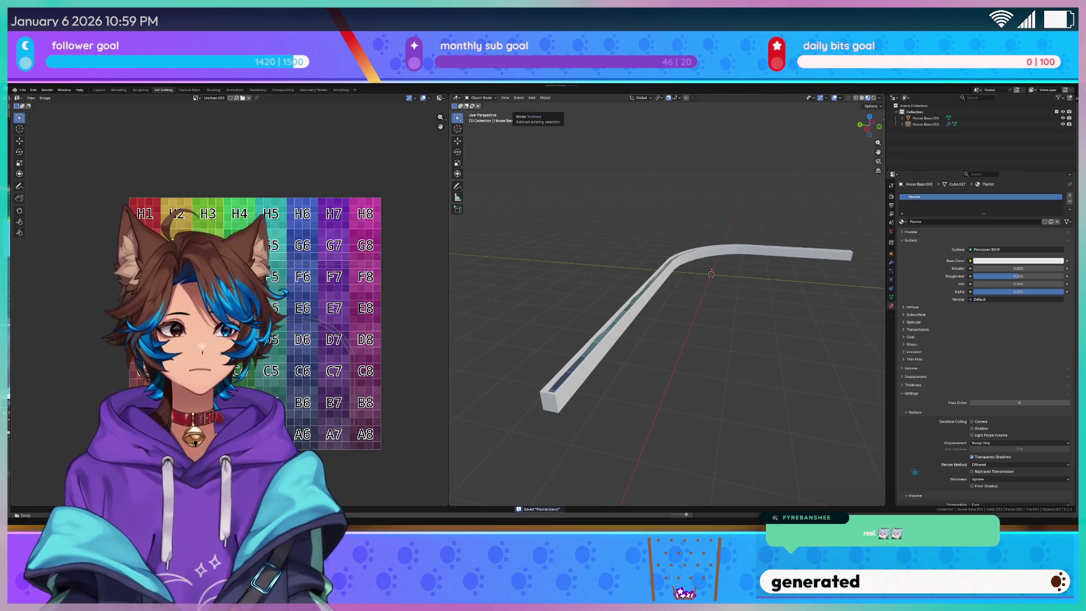
key(alt+Tab)
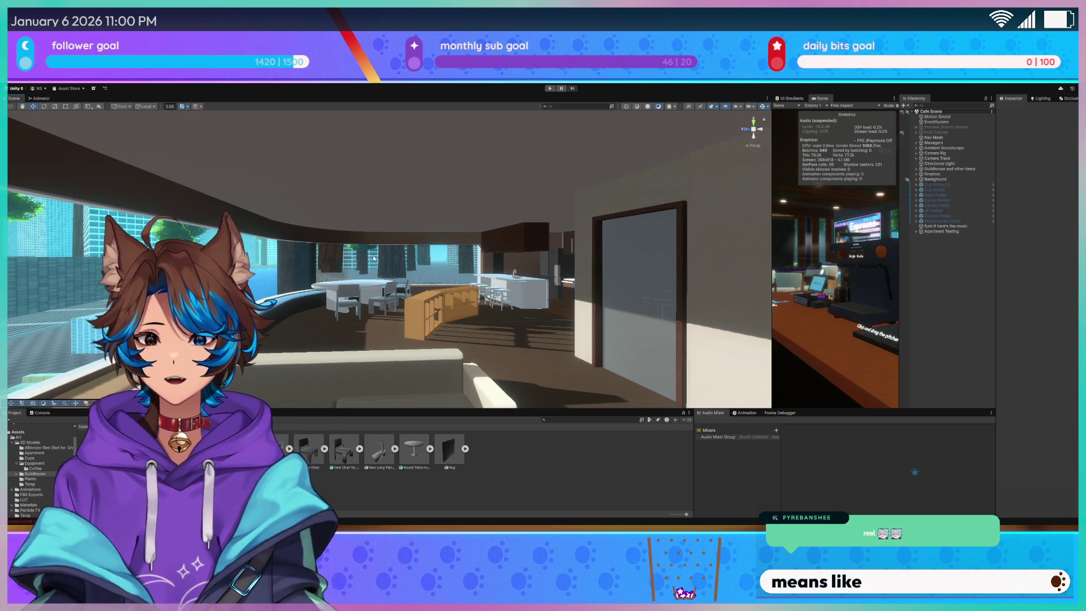
mouse_move(482, 199)
mouse_down()
mouse_move(323, 247)
mouse_move(320, 258)
mouse_move(385, 225)
mouse_move(226, 125)
mouse_up()
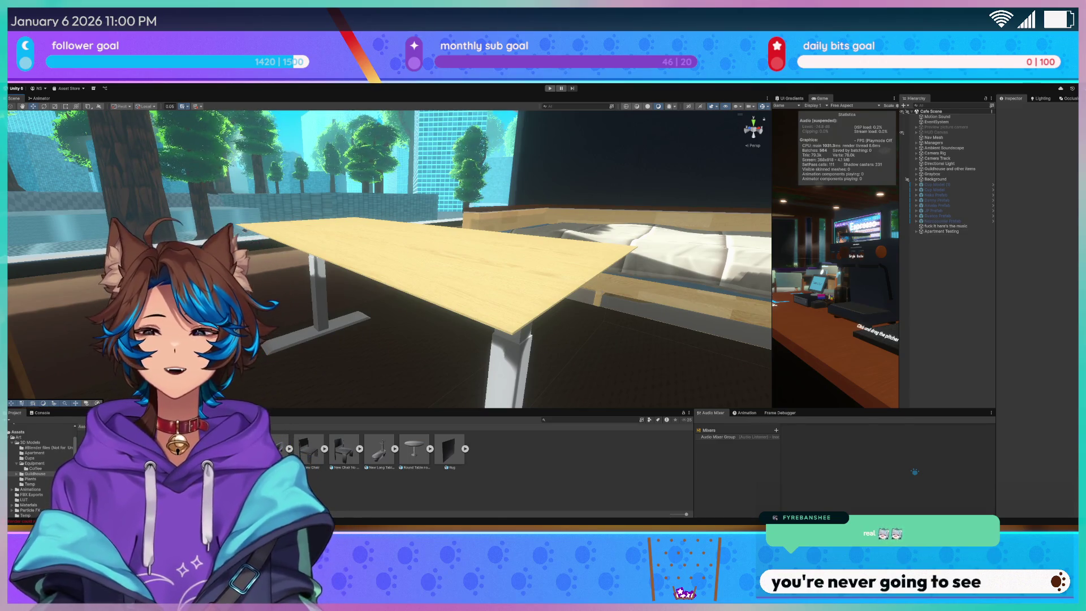
mouse_move(441, 260)
mouse_down()
mouse_move(401, 336)
mouse_move(409, 328)
mouse_up()
click(410, 329)
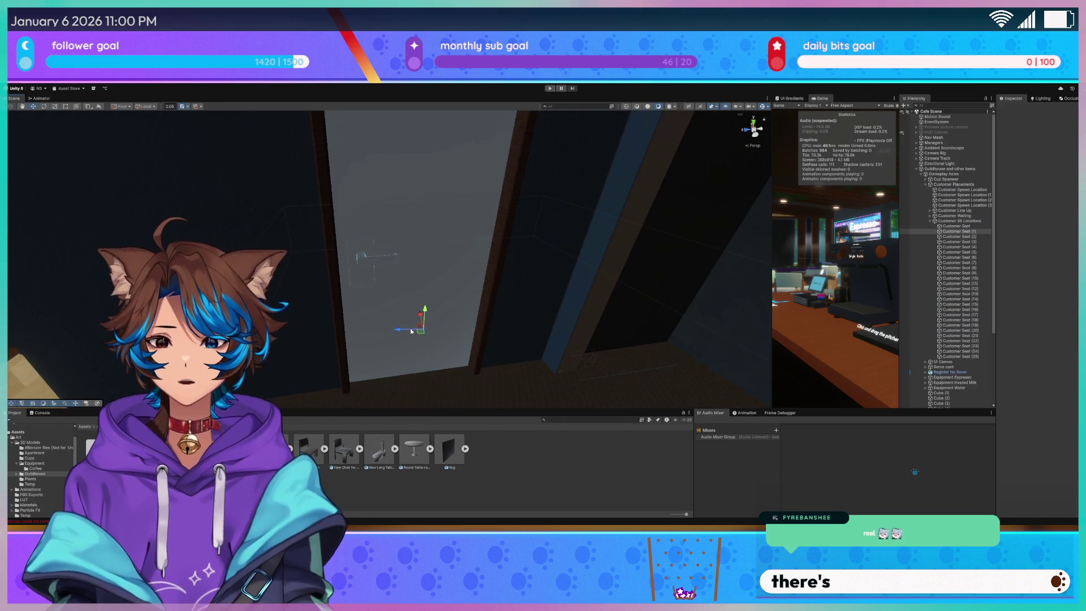
click(419, 353)
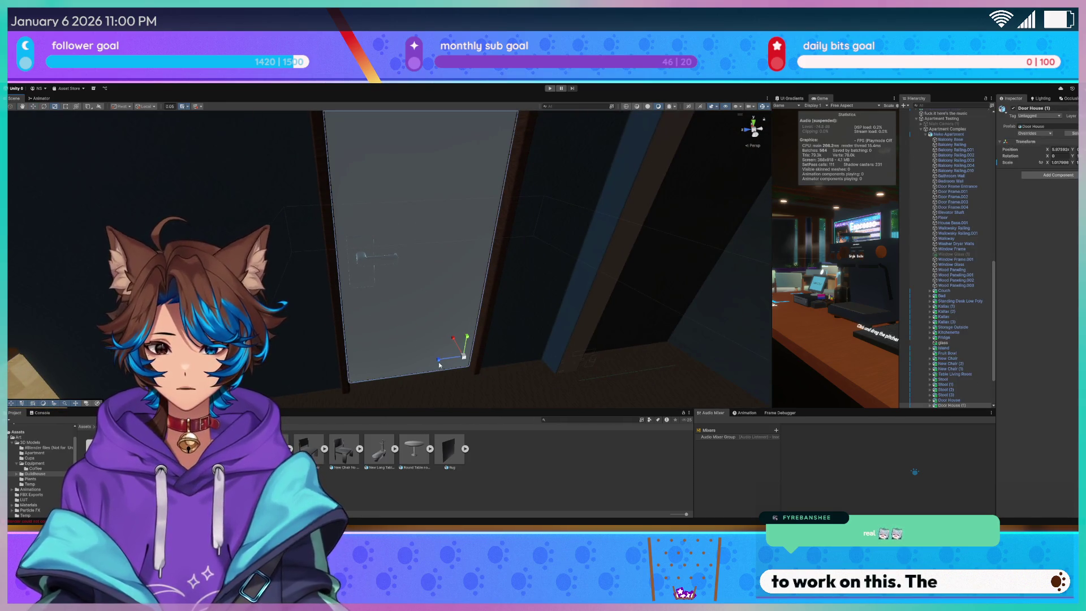
key(e)
mouse_move(453, 372)
mouse_down()
mouse_move(478, 378)
mouse_move(497, 308)
mouse_move(395, 317)
mouse_move(381, 296)
mouse_move(252, 295)
mouse_move(437, 309)
mouse_move(391, 240)
mouse_move(335, 243)
mouse_up()
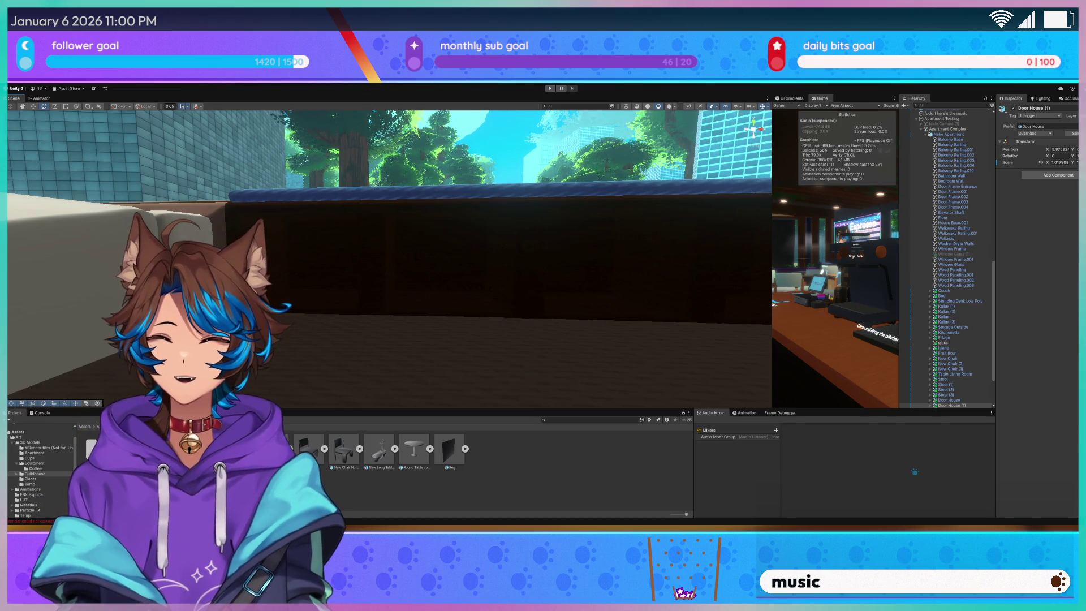
scroll(297, 236, down, 3)
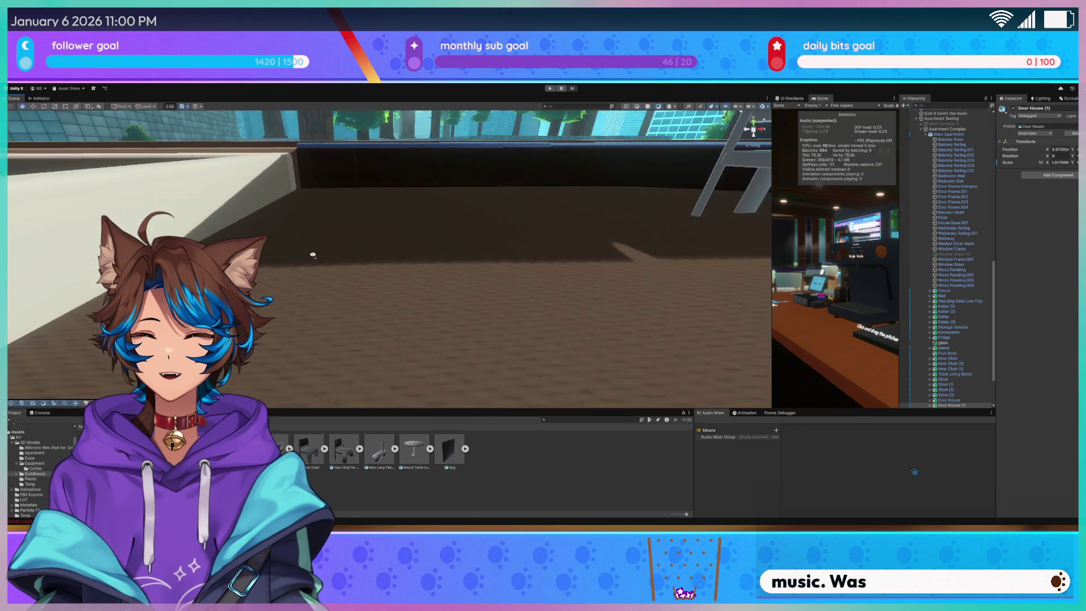
scroll(312, 257, down, 5)
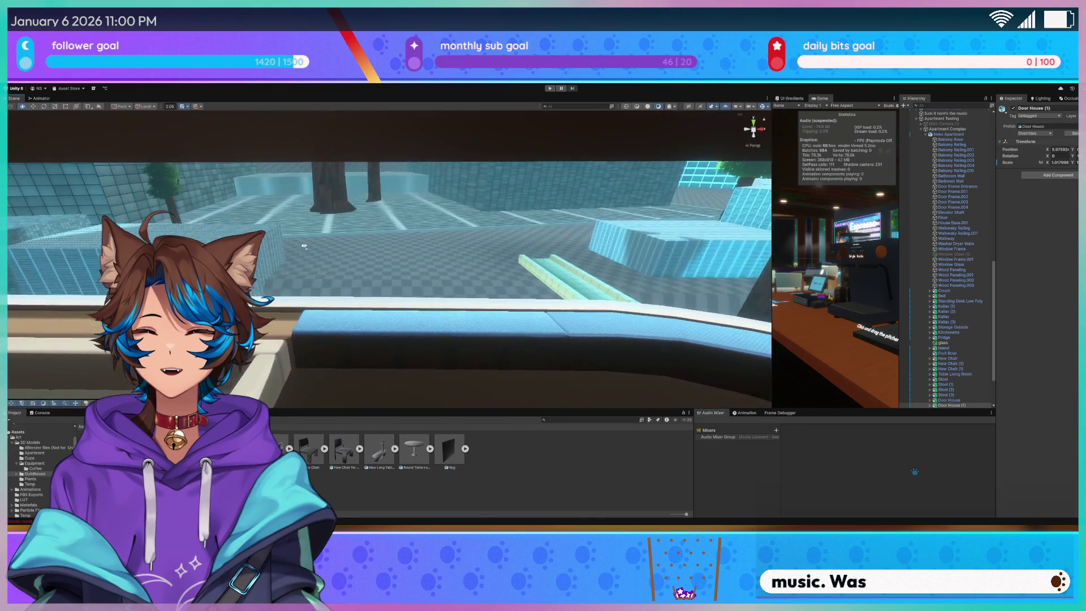
scroll(304, 247, down, 4)
mouse_move(304, 245)
mouse_down()
mouse_move(490, 300)
mouse_move(437, 234)
mouse_move(516, 281)
mouse_up()
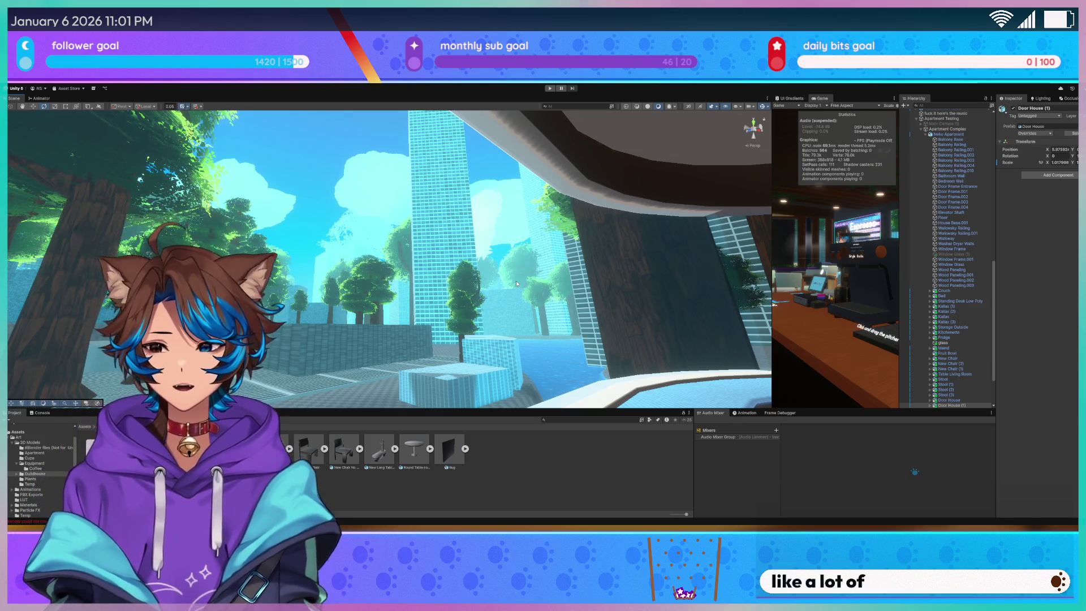
Fly to the café interior and widen the Game view across most of the editor
mouse_move(516, 280)
mouse_down()
mouse_move(552, 296)
mouse_move(537, 304)
mouse_move(604, 312)
mouse_move(684, 352)
mouse_move(634, 328)
mouse_move(611, 322)
mouse_move(611, 332)
mouse_move(505, 239)
mouse_move(497, 283)
mouse_move(437, 248)
mouse_move(458, 265)
mouse_move(349, 261)
mouse_move(354, 289)
mouse_move(355, 266)
mouse_move(361, 277)
mouse_up()
mouse_move(449, 313)
mouse_down()
mouse_move(395, 164)
mouse_move(319, 239)
mouse_up()
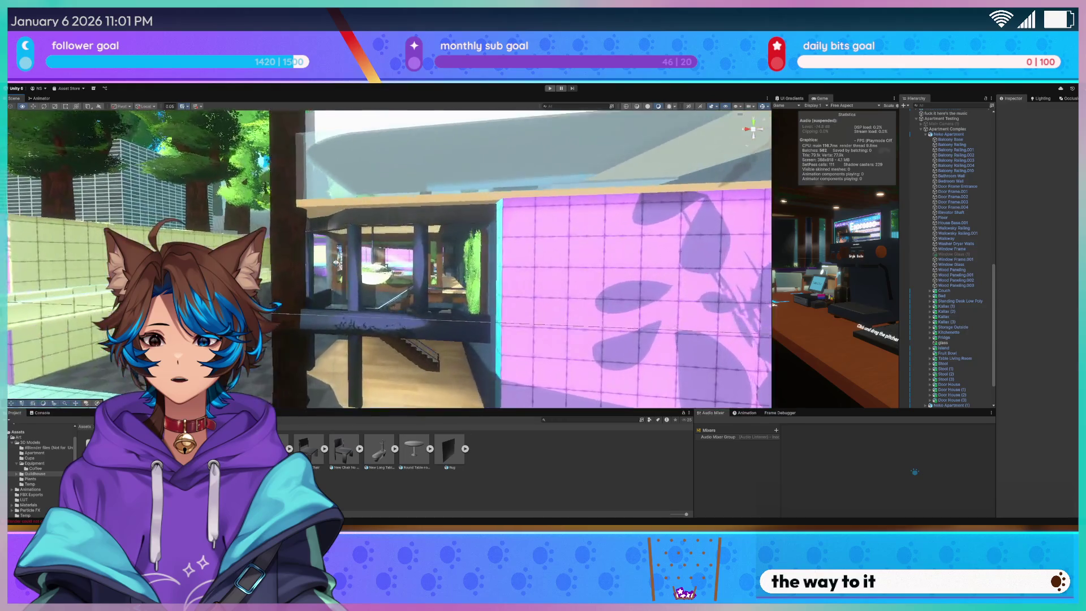
drag(336, 263, 344, 262)
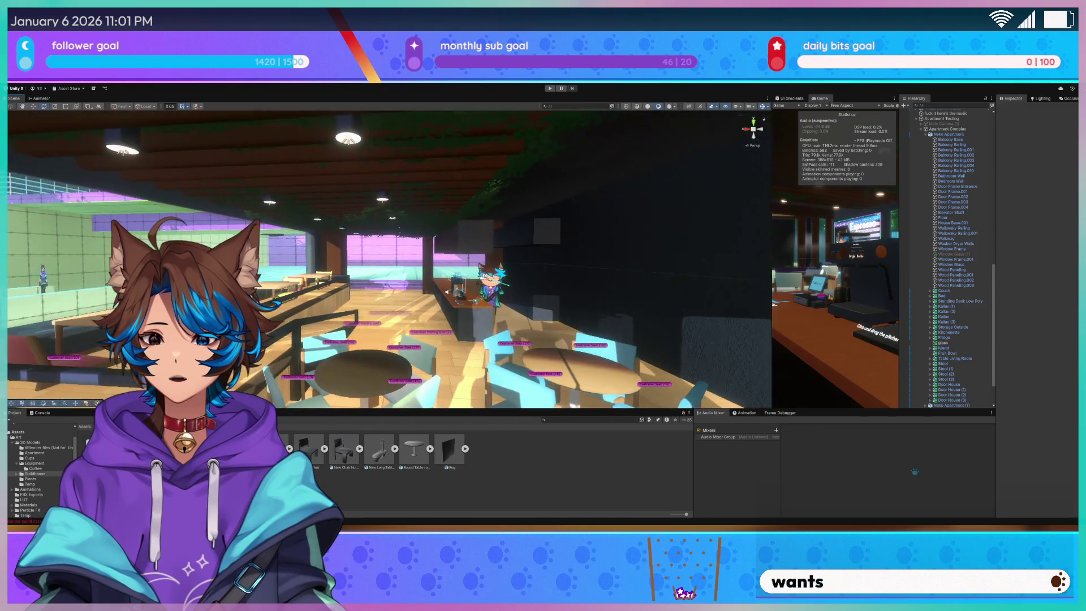
drag(417, 292, 296, 291)
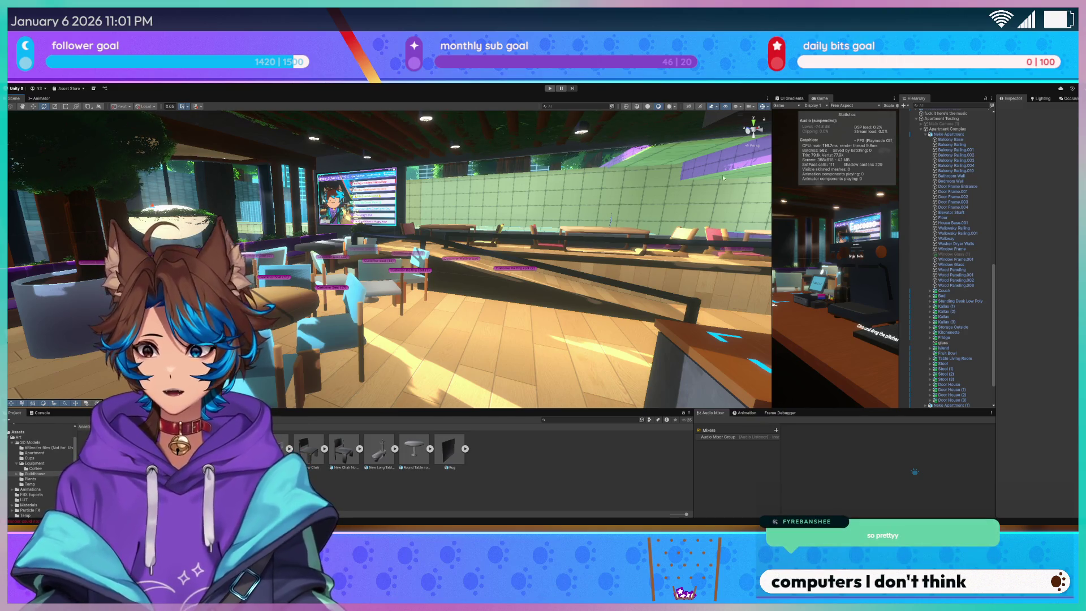
mouse_move(772, 209)
mouse_down()
mouse_move(285, 226)
mouse_move(104, 245)
mouse_up()
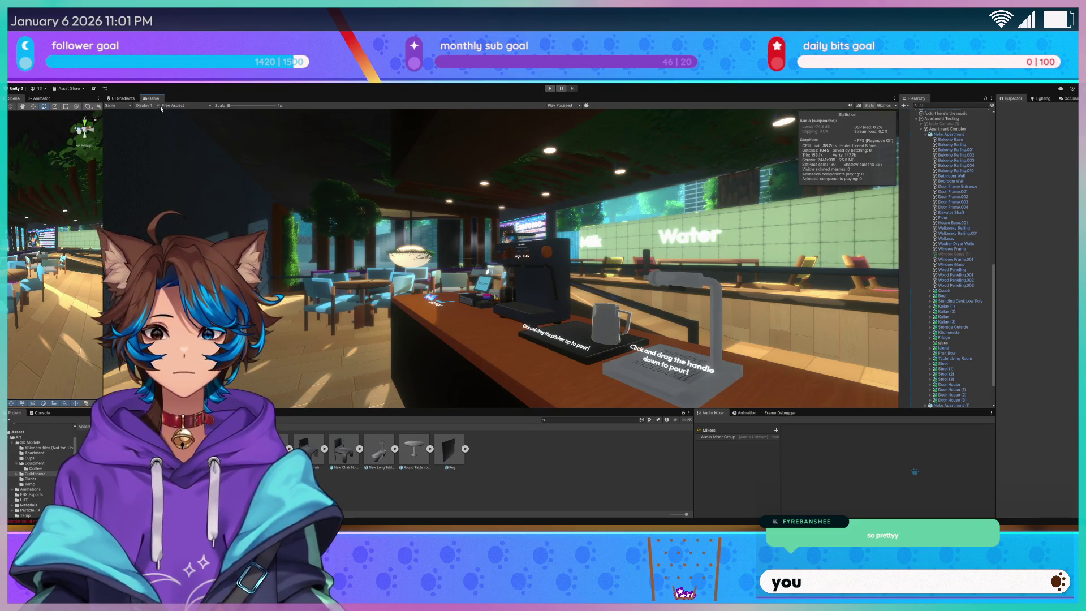
Set the Game view to 16:9, turn off Stats, and widen the Scene view again
click(187, 105)
click(181, 131)
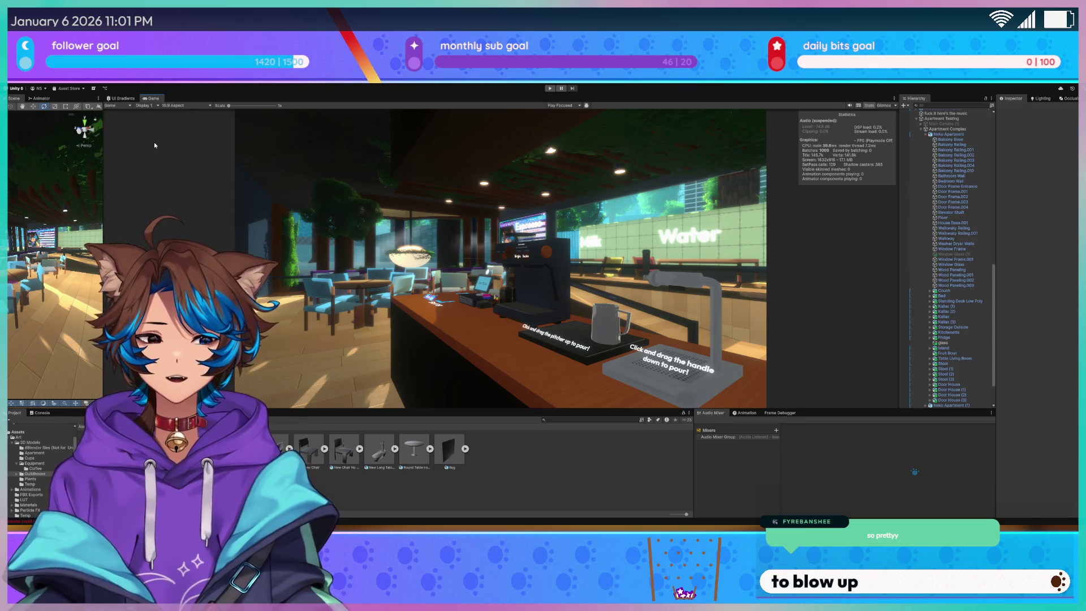
scroll(950, 152, up, 5)
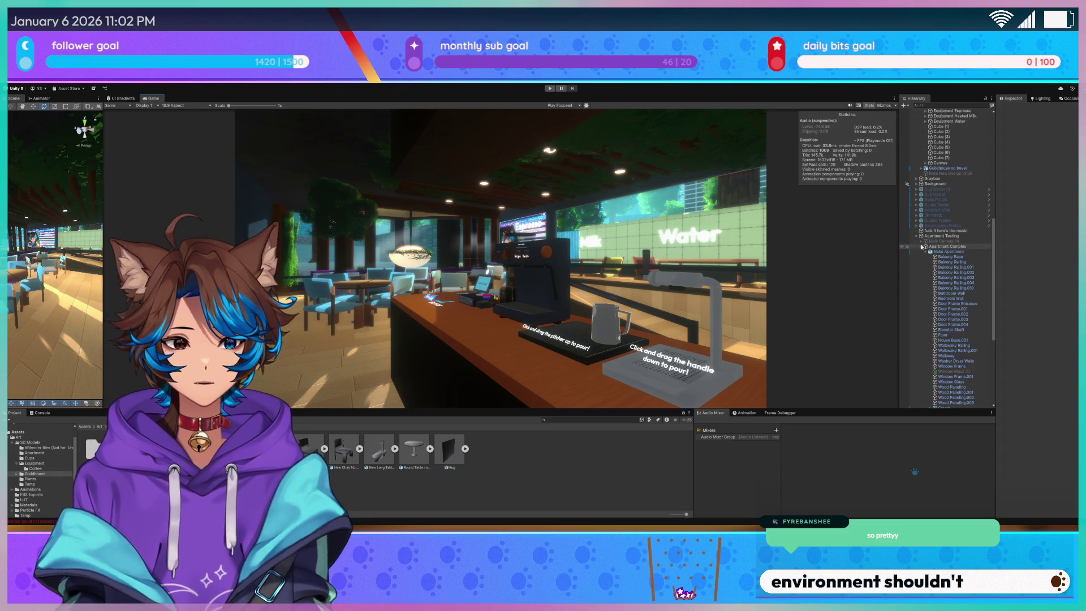
click(870, 107)
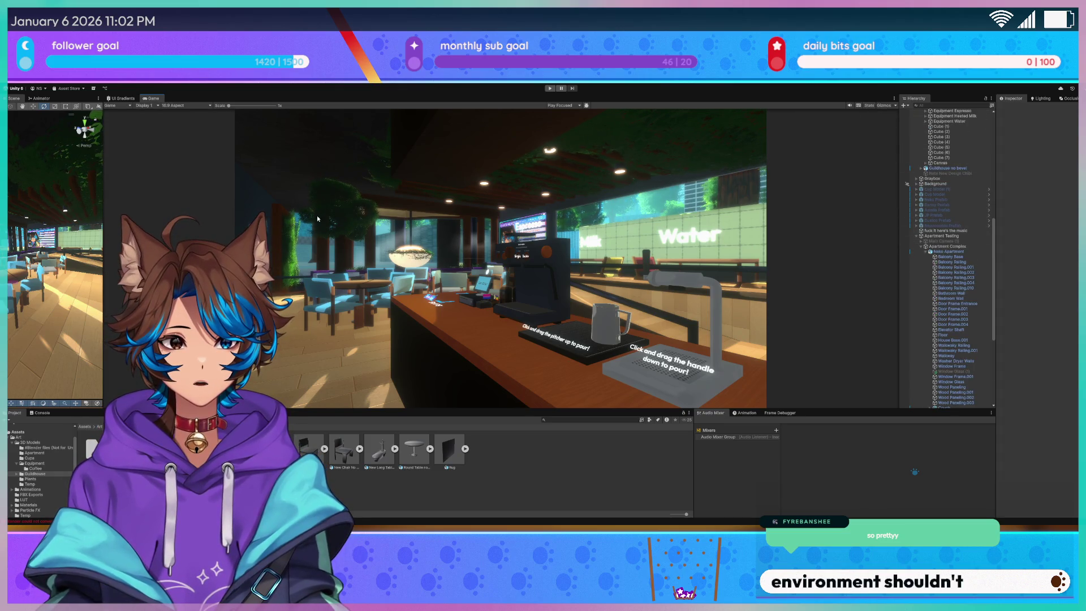
drag(103, 225, 786, 227)
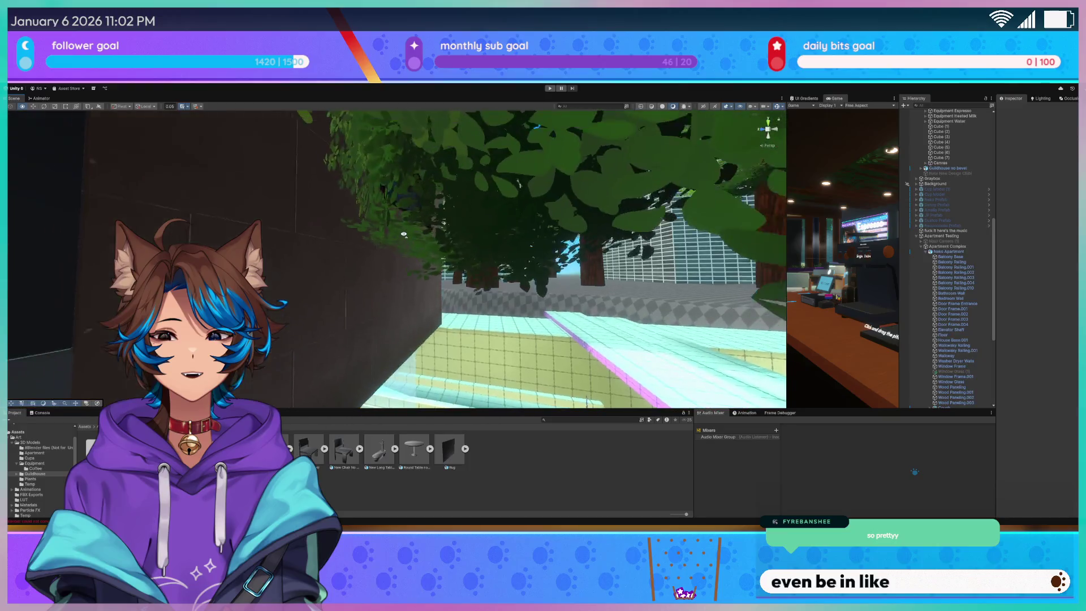
Frame the kitchen and select the chair New Chair (1)
key(s)
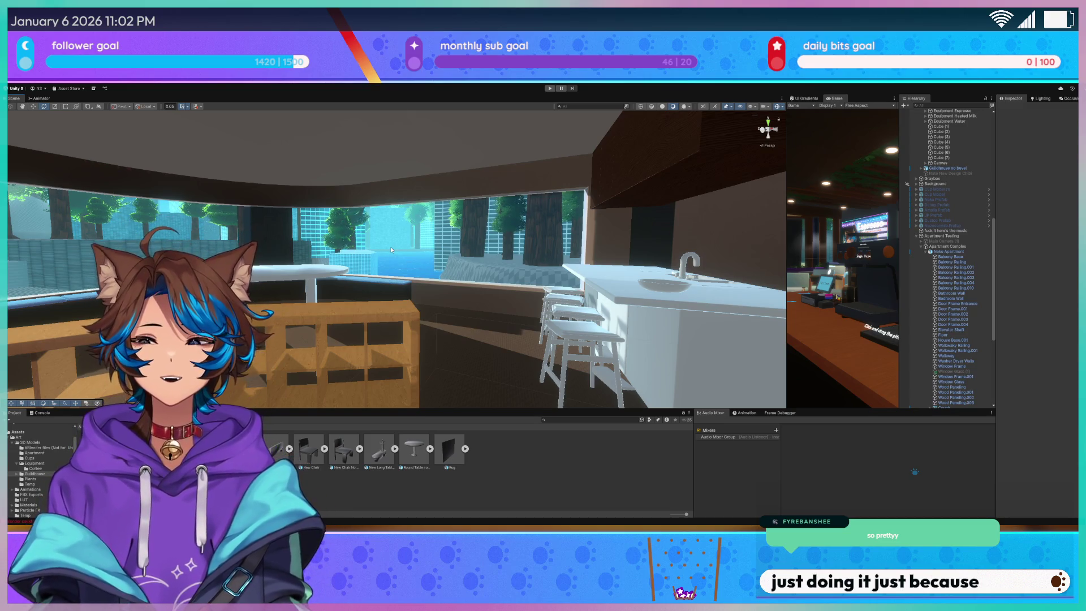
mouse_move(391, 250)
mouse_down()
mouse_move(473, 262)
mouse_move(569, 234)
mouse_move(607, 269)
mouse_move(341, 264)
mouse_move(472, 255)
mouse_move(334, 249)
mouse_move(458, 315)
mouse_move(588, 296)
mouse_move(473, 308)
mouse_move(423, 330)
mouse_move(356, 317)
mouse_up()
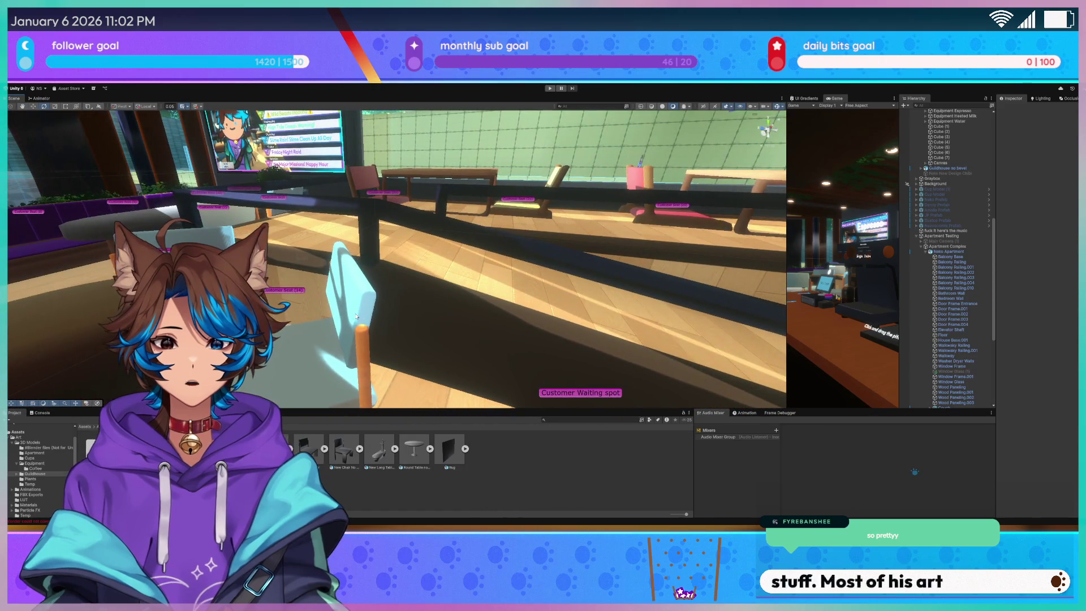
click(356, 317)
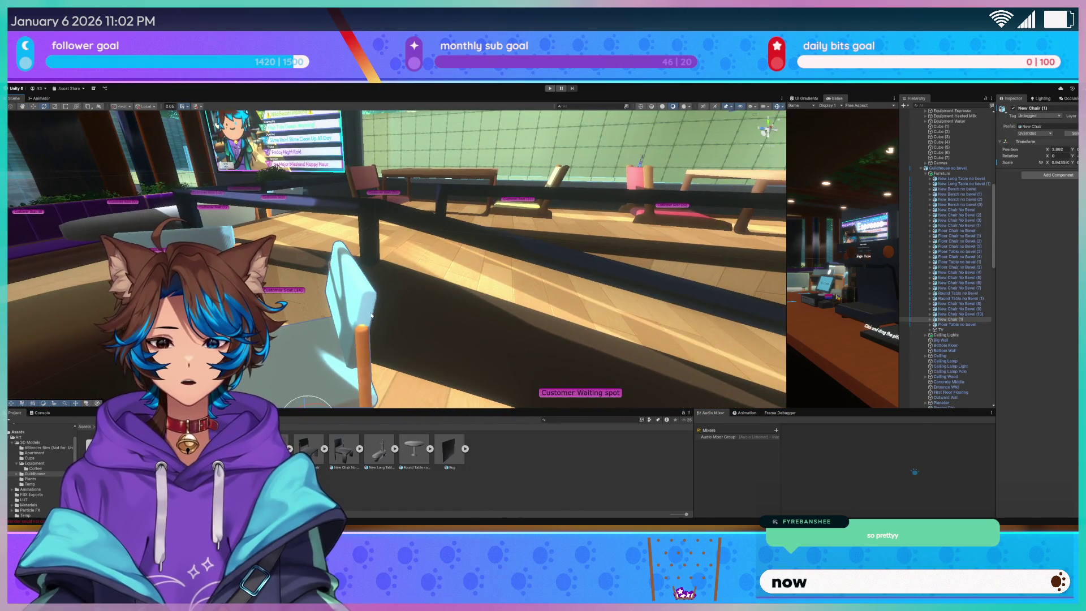
Collapse Guildhouse no bevel and disable its scene picking, then fly around the apartment
click(923, 169)
click(907, 168)
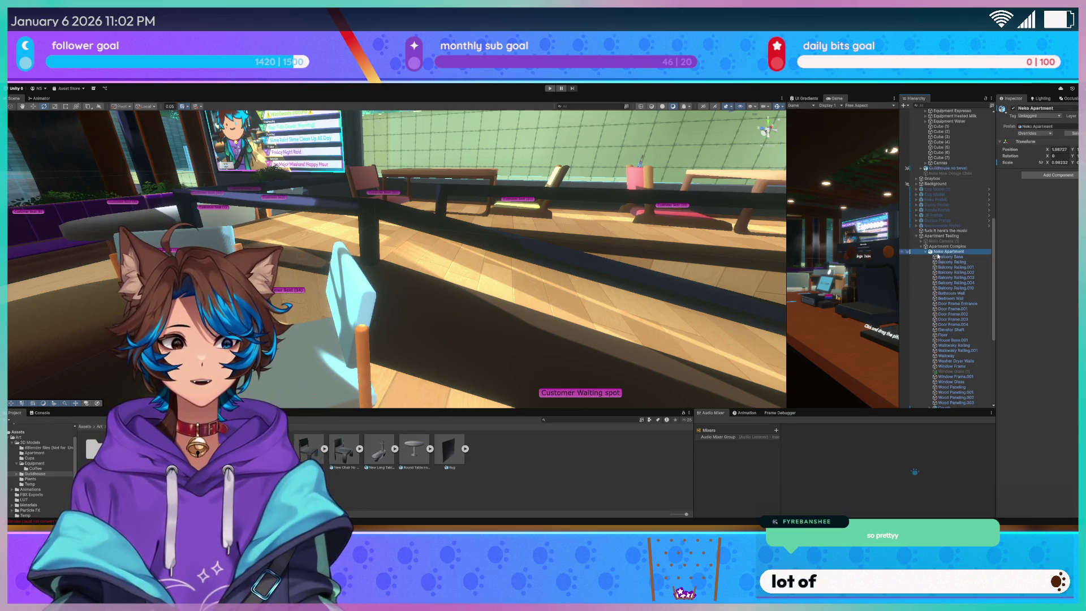
scroll(939, 255, down, 8)
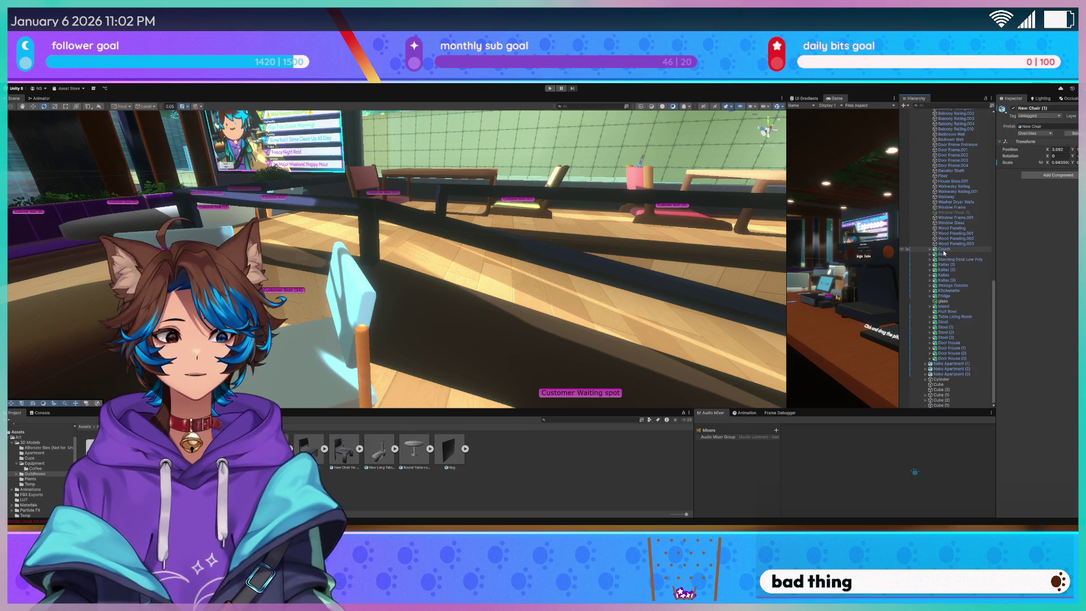
mouse_move(238, 238)
mouse_down()
mouse_move(220, 232)
mouse_move(218, 243)
mouse_move(190, 220)
mouse_move(375, 376)
mouse_up()
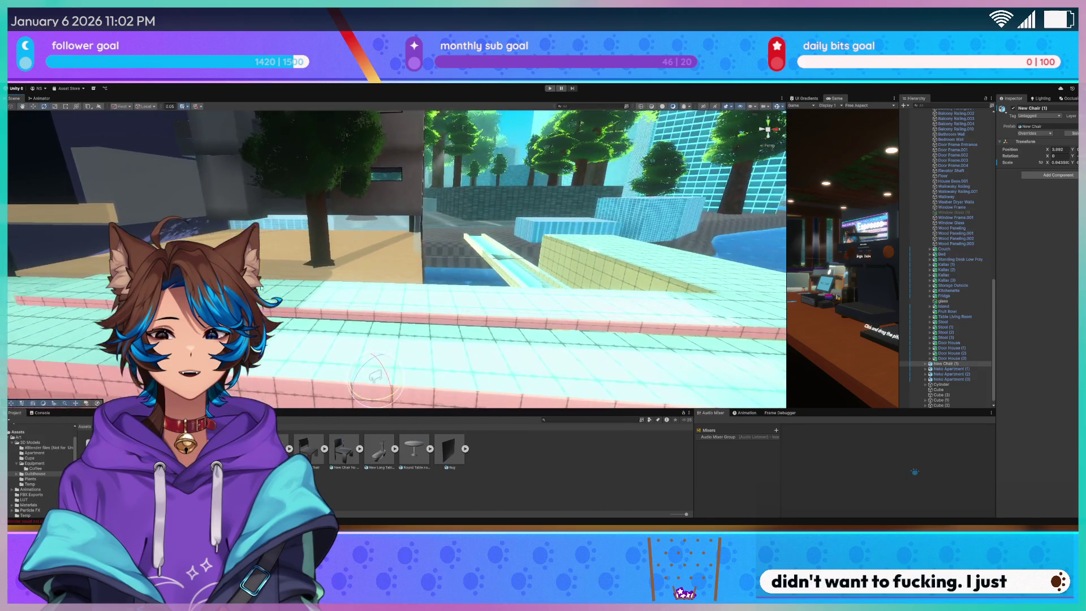
mouse_move(385, 191)
mouse_down()
mouse_move(259, 198)
mouse_move(280, 209)
mouse_up()
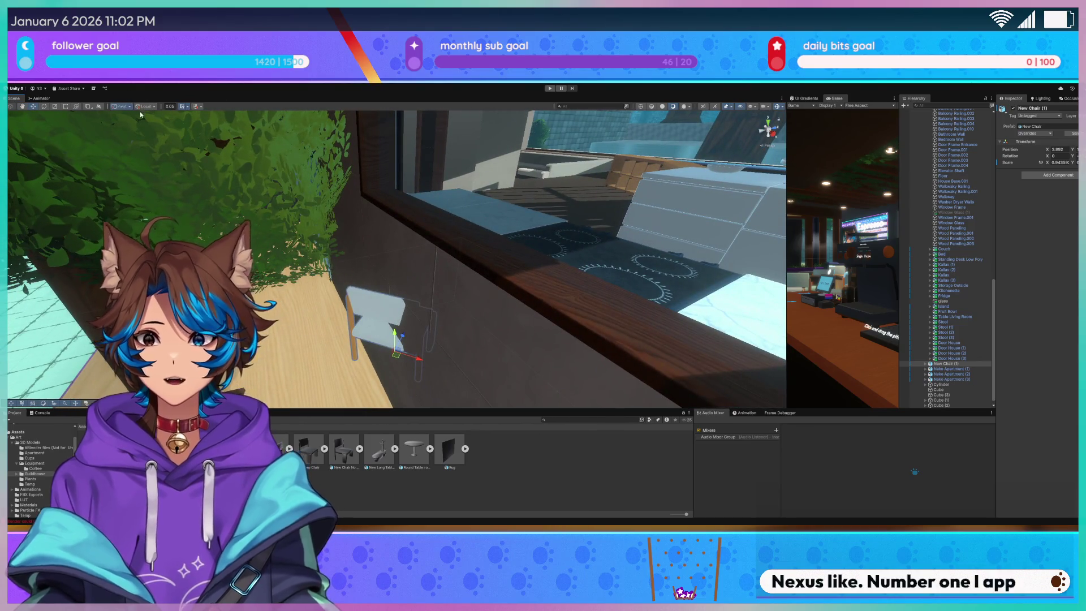
Set handles to Pivot and Global and move the chair toward the oval table
click(124, 108)
click(125, 107)
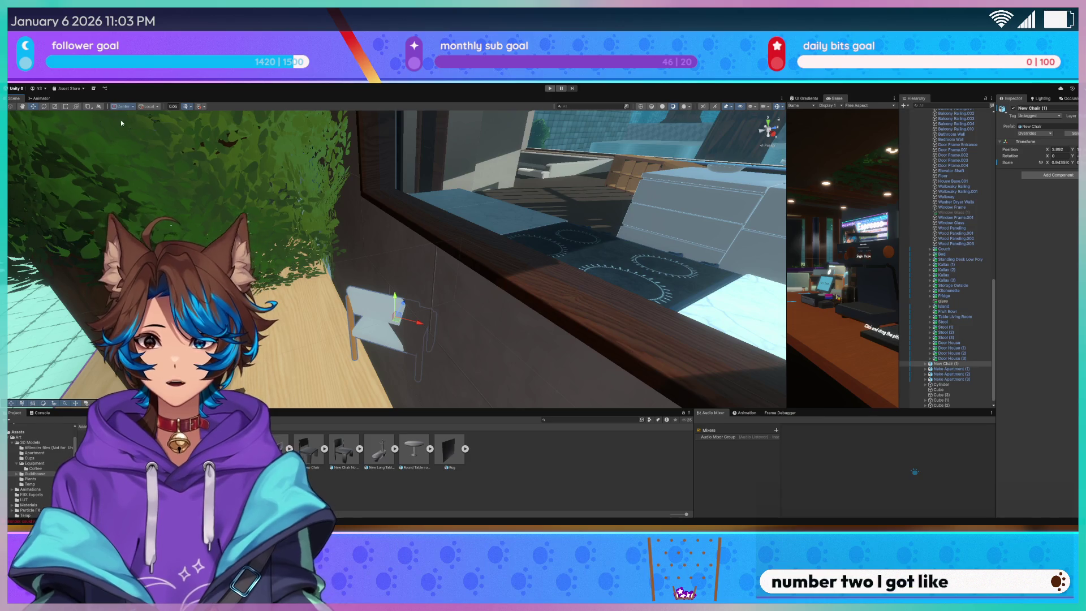
click(145, 106)
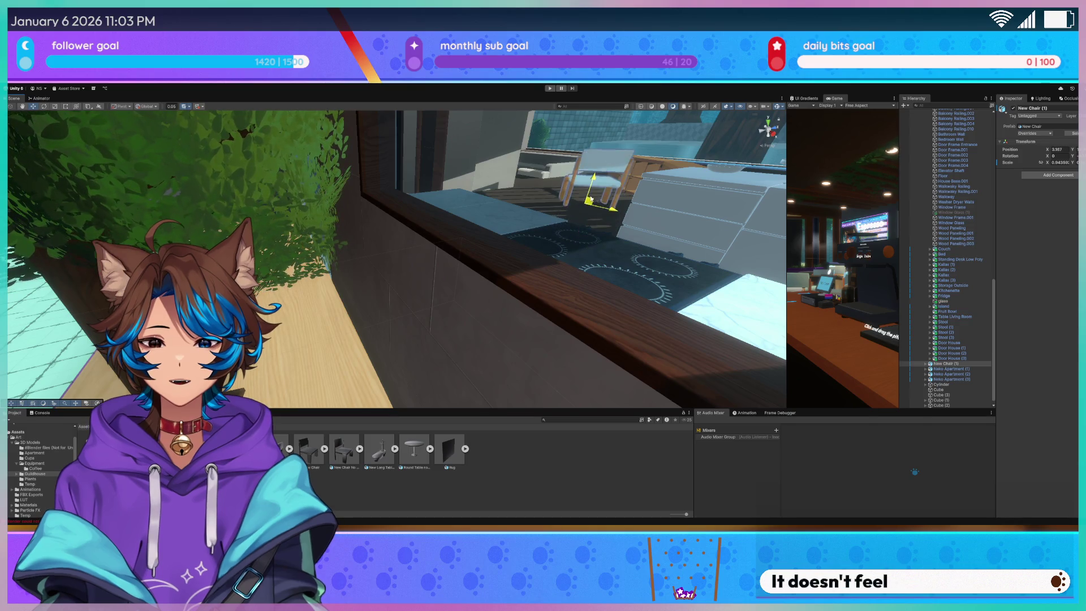
mouse_move(590, 208)
mouse_down()
mouse_move(695, 177)
mouse_move(675, 266)
mouse_up()
mouse_move(281, 291)
mouse_down()
mouse_move(606, 219)
mouse_move(630, 231)
mouse_move(687, 201)
mouse_move(452, 293)
mouse_move(338, 297)
mouse_move(341, 281)
mouse_up()
Place the chairs beside the oval table, rotating them to face it
key(e)
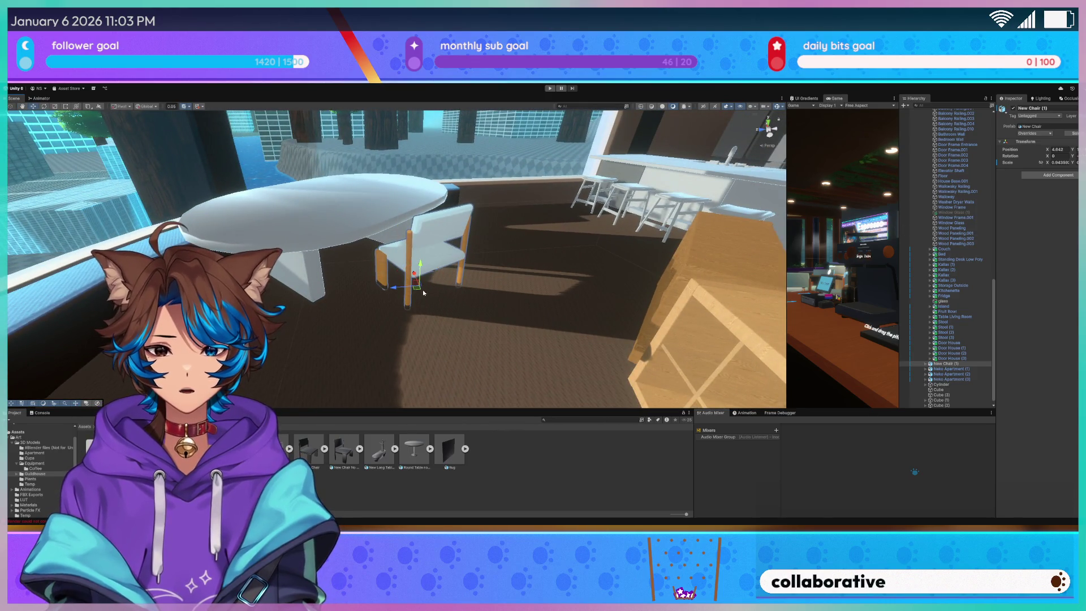
mouse_move(403, 309)
mouse_down()
mouse_move(345, 323)
mouse_move(340, 336)
mouse_move(336, 319)
mouse_up()
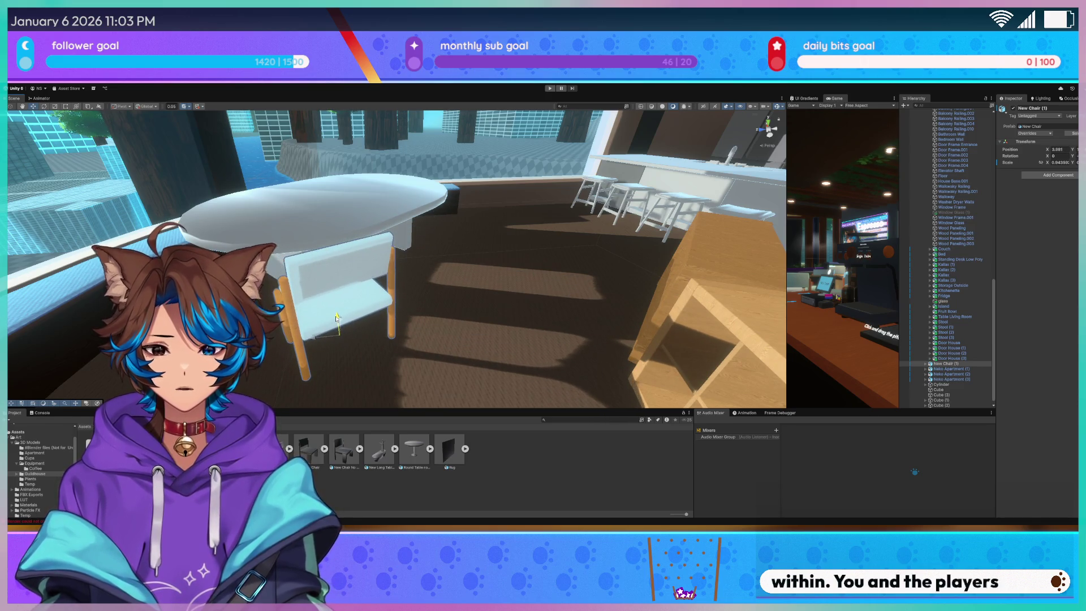
key(f)
key(e)
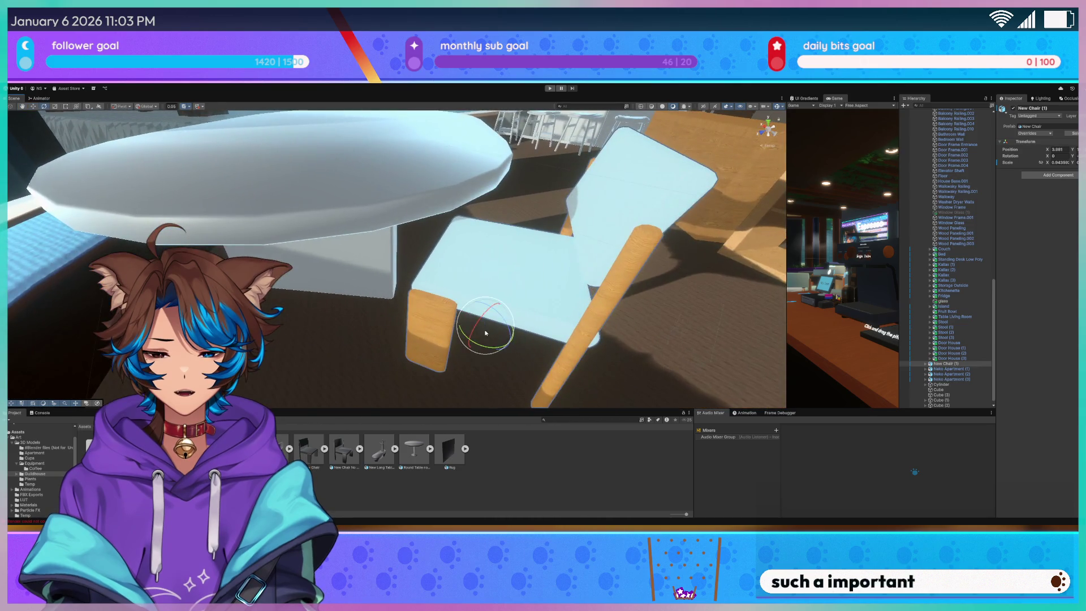
mouse_move(490, 350)
mouse_down()
mouse_move(474, 352)
mouse_move(454, 323)
mouse_move(352, 289)
mouse_move(329, 294)
mouse_up()
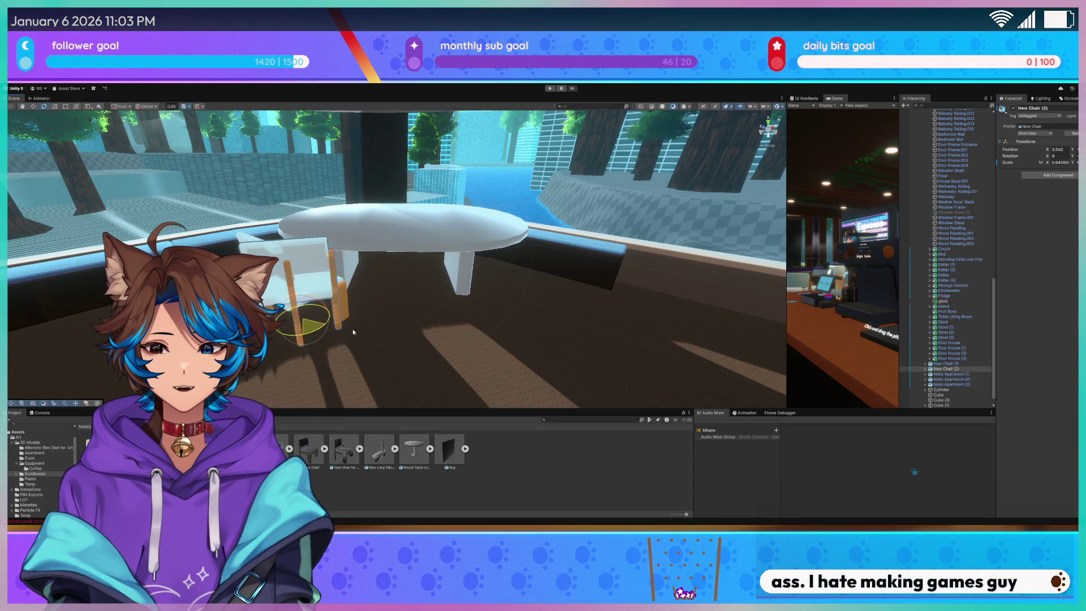
mouse_move(301, 328)
mouse_down()
mouse_move(388, 339)
mouse_move(528, 324)
mouse_move(390, 325)
mouse_move(405, 340)
mouse_up()
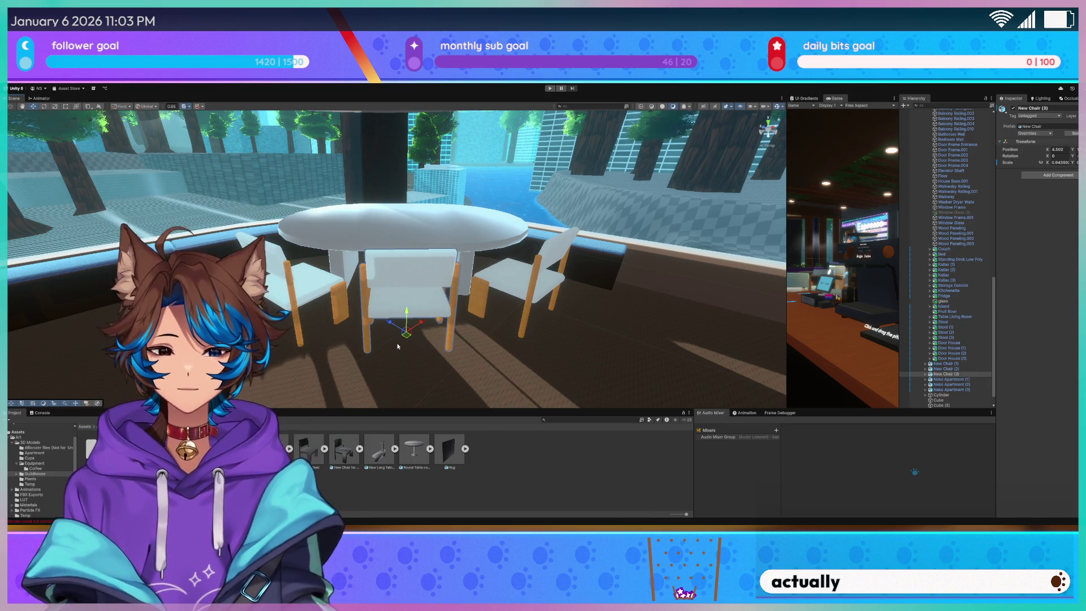
mouse_move(397, 346)
mouse_down()
mouse_move(492, 293)
mouse_move(278, 275)
mouse_move(290, 288)
mouse_up()
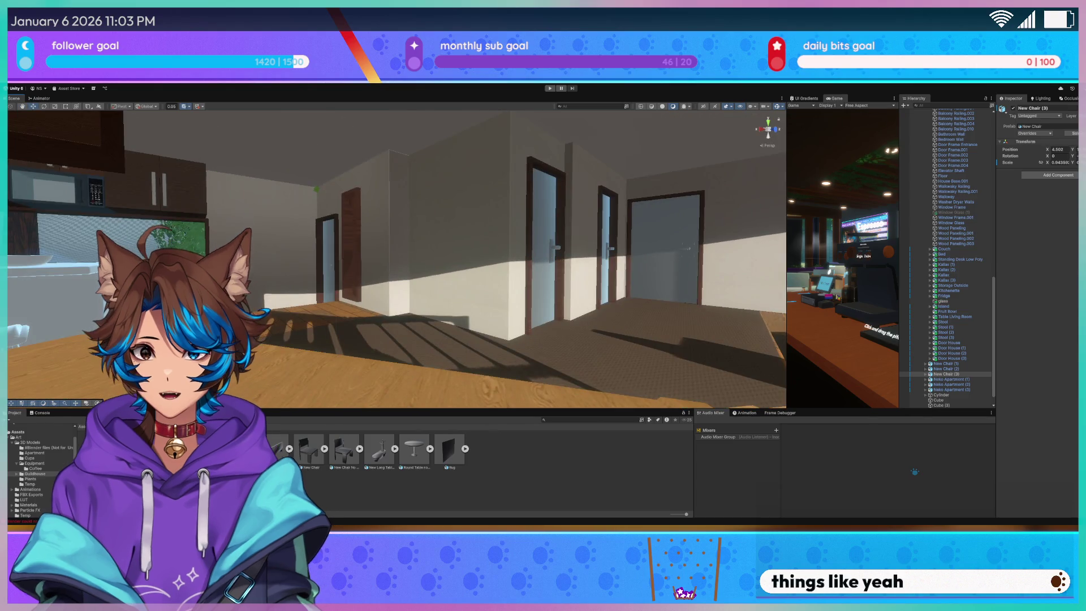
Select the Microwave Door and swing it open on its hinge
mouse_move(463, 265)
mouse_down()
mouse_move(341, 259)
mouse_move(378, 290)
mouse_move(388, 279)
mouse_up()
click(387, 279)
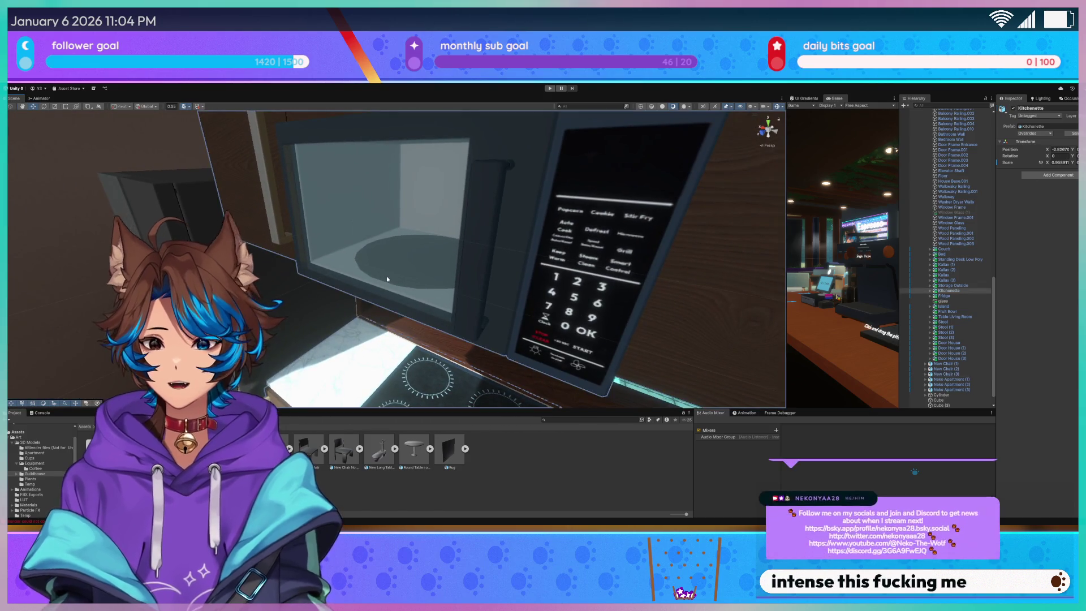
click(386, 277)
mouse_move(305, 244)
mouse_down()
mouse_move(416, 240)
mouse_move(441, 272)
mouse_move(424, 239)
mouse_move(365, 228)
mouse_up()
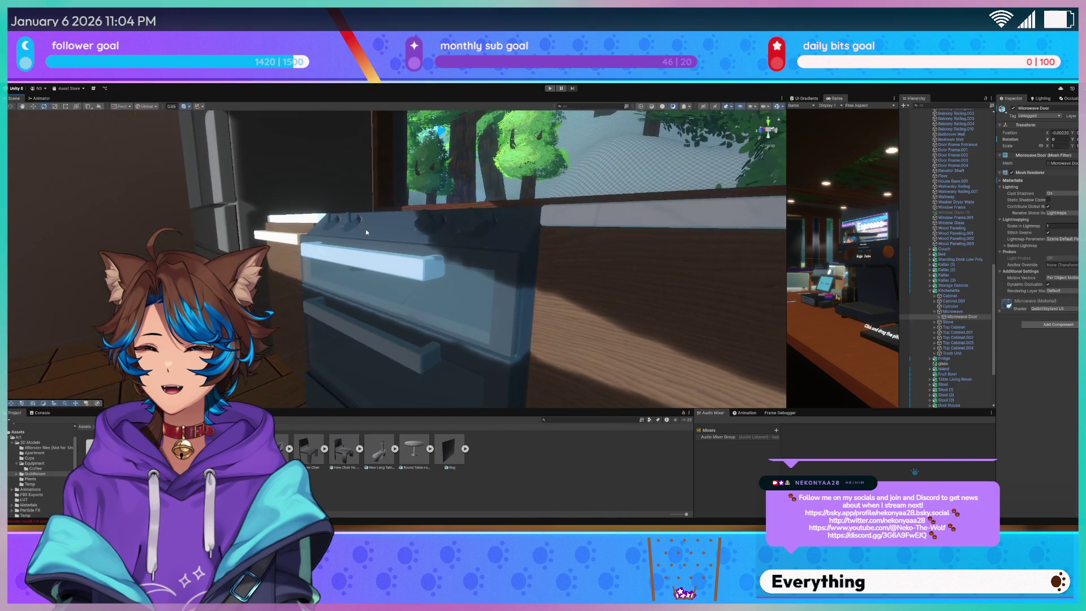
Test-rotate the Stove Door, look over the table, and return to Blender
click(368, 247)
mouse_move(357, 291)
mouse_down()
mouse_move(348, 297)
mouse_move(504, 268)
mouse_move(401, 285)
mouse_move(386, 270)
mouse_move(458, 272)
mouse_move(506, 291)
mouse_up()
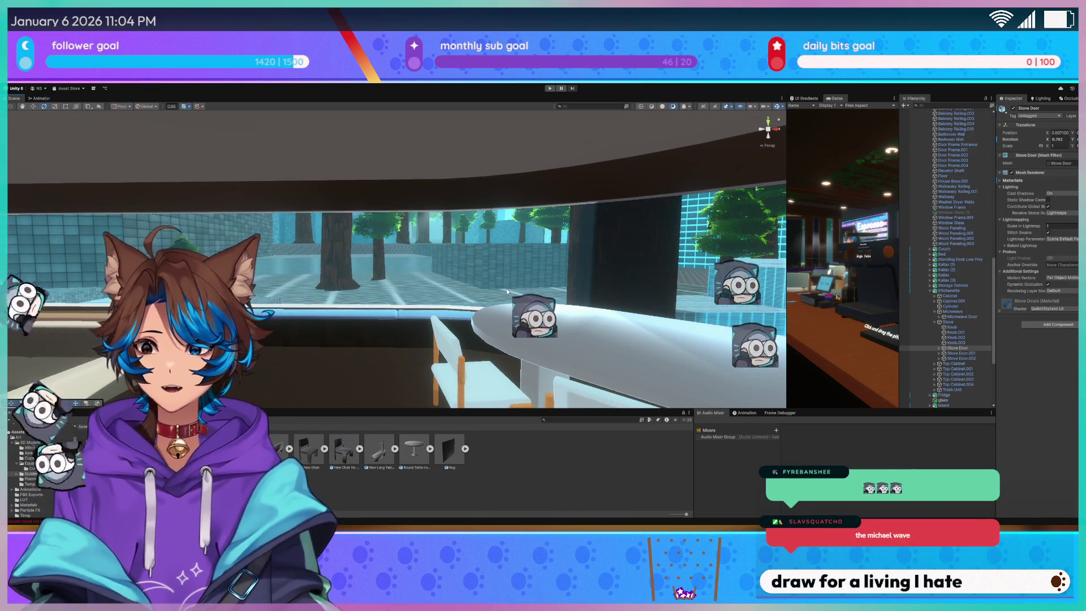
drag(506, 291, 438, 356)
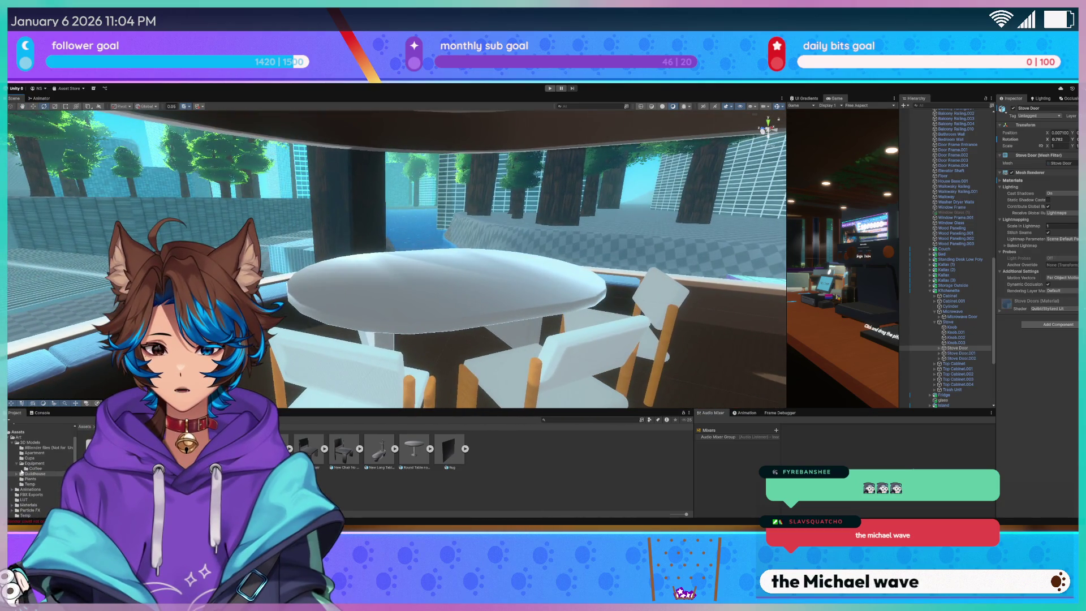
mouse_move(396, 271)
mouse_down()
mouse_move(607, 307)
mouse_move(429, 286)
mouse_move(367, 223)
mouse_move(386, 274)
mouse_move(393, 268)
mouse_up()
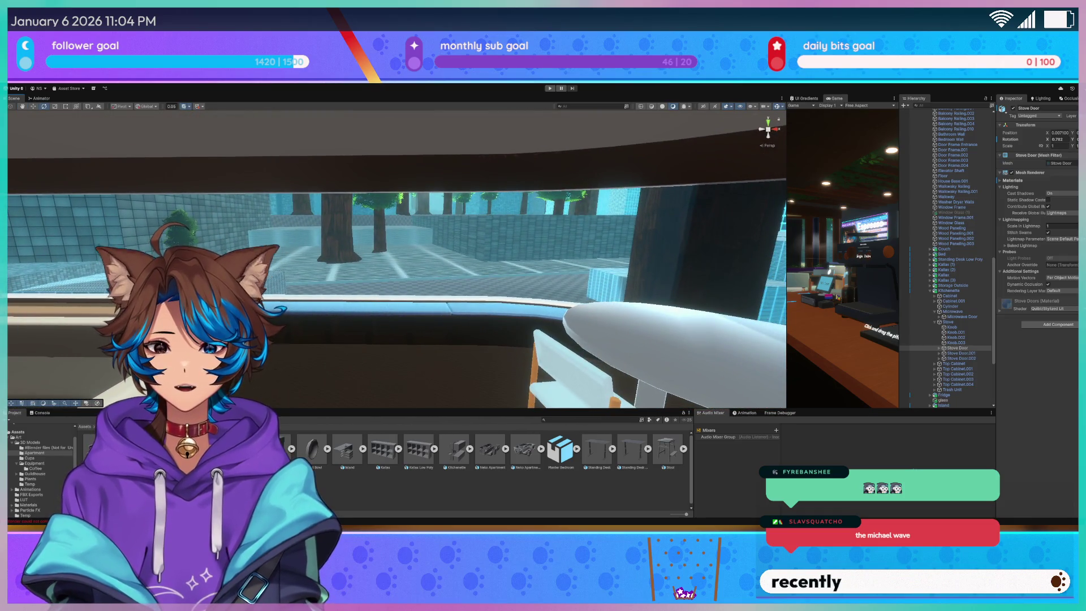
key(alt+Tab)
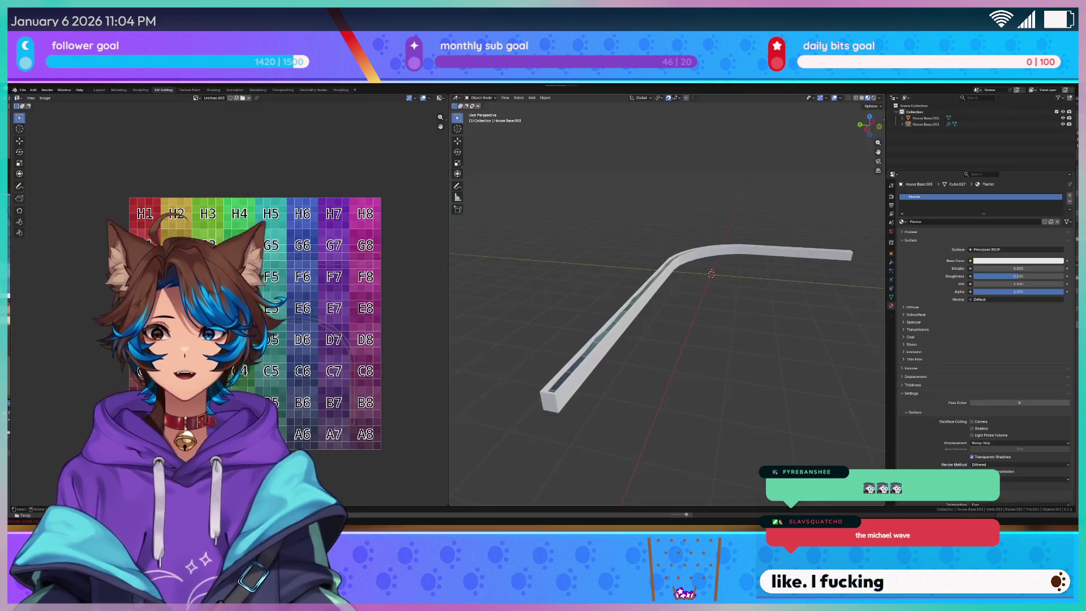
Select the bent trough mesh and bring up the File > Open Recent list
scroll(695, 384, up, 5)
mouse_move(695, 384)
mouse_down()
mouse_move(601, 361)
mouse_move(611, 361)
mouse_up()
click(607, 352)
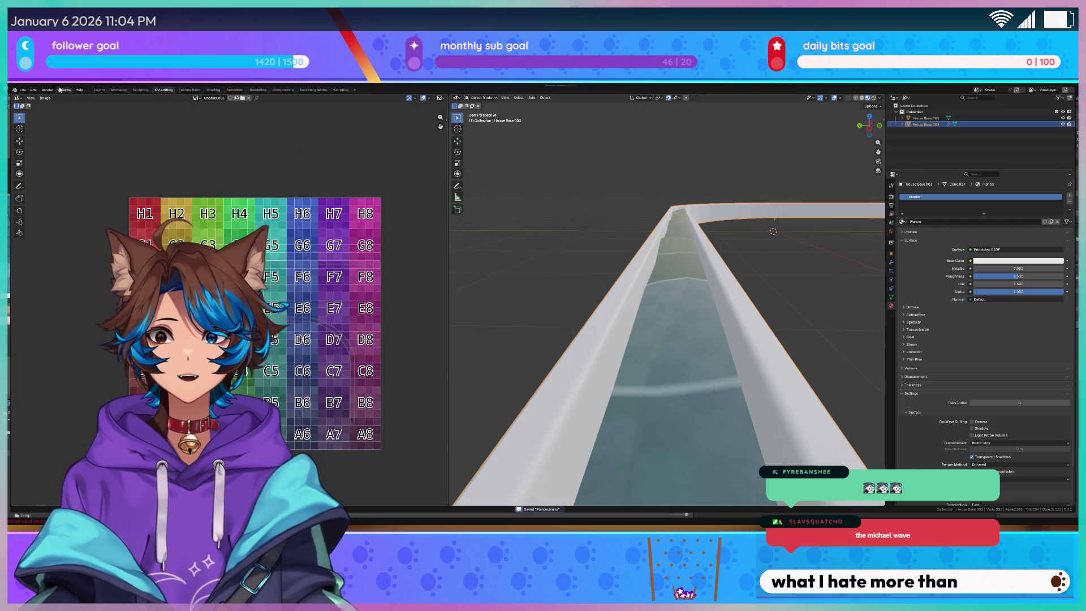
click(23, 90)
mouse_move(37, 110)
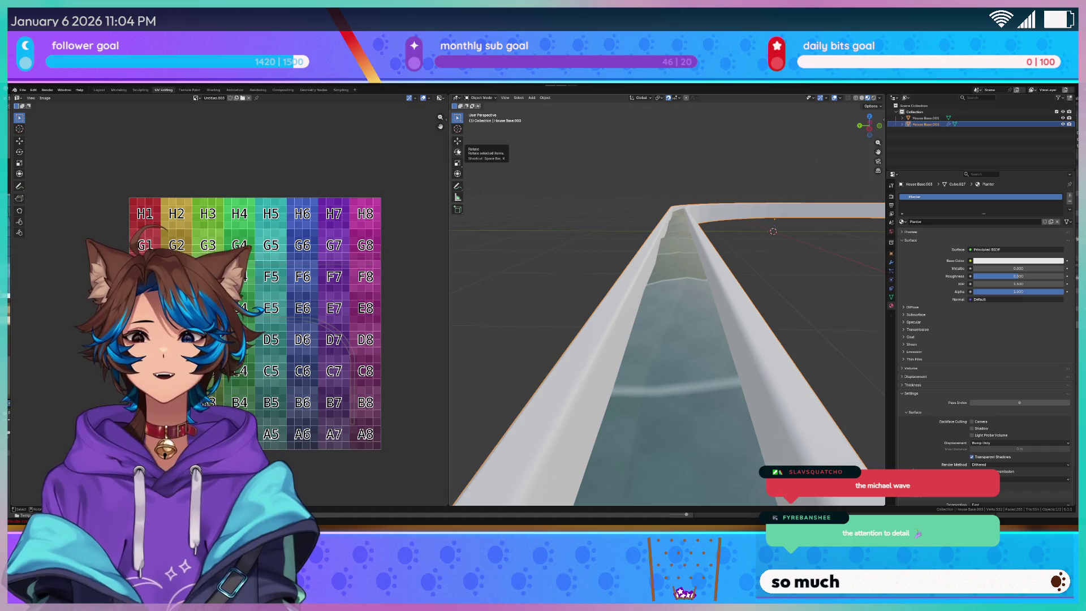
click(22, 92)
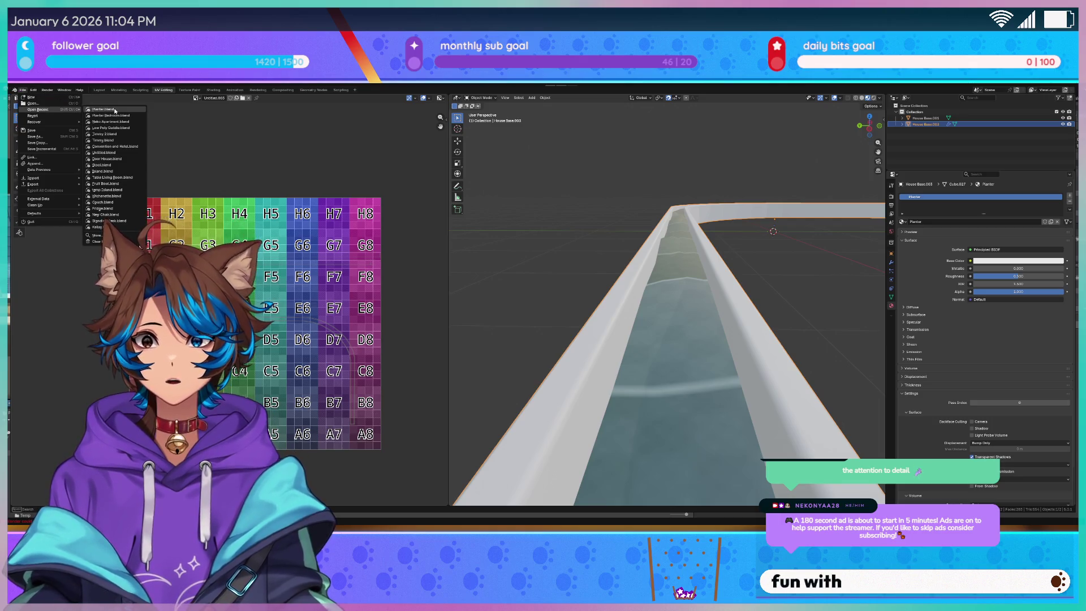
Add a Bevel modifier to the trough and clear its mesh selection in Edit Mode
click(103, 109)
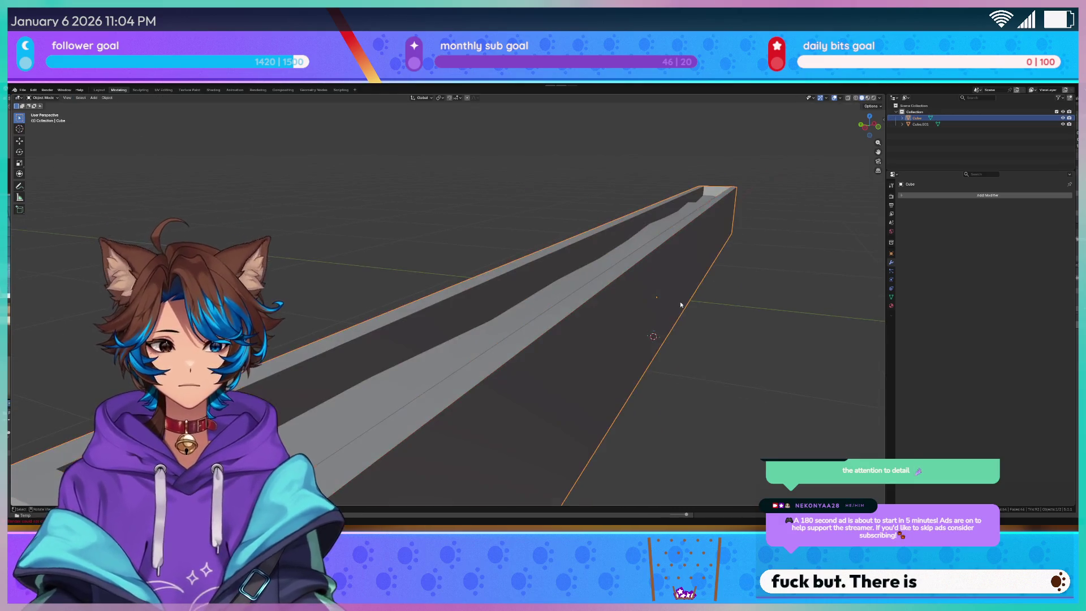
key(ctrl+shift+a)
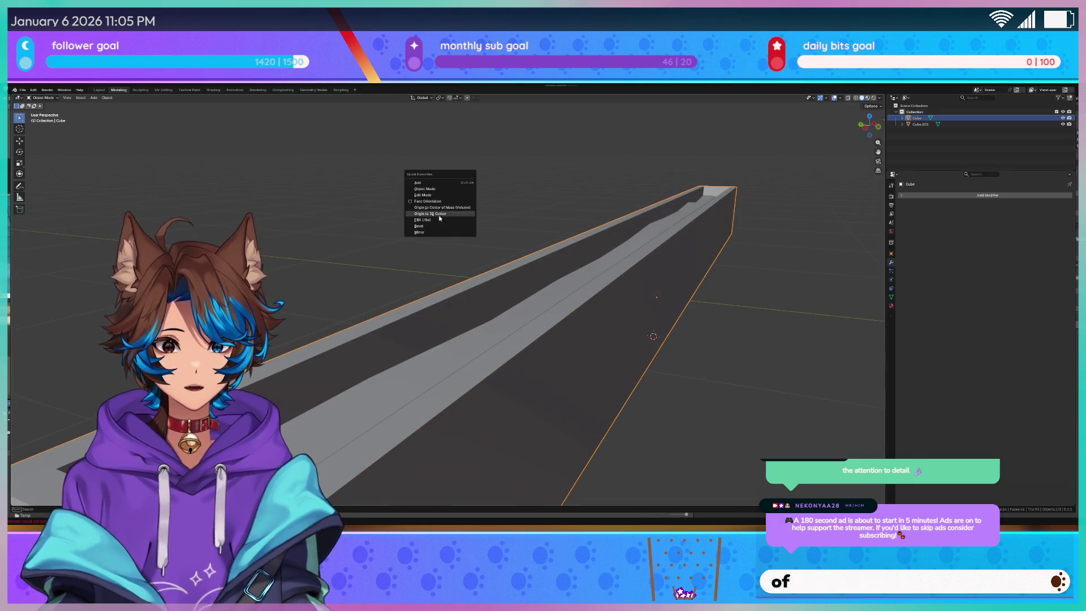
click(439, 226)
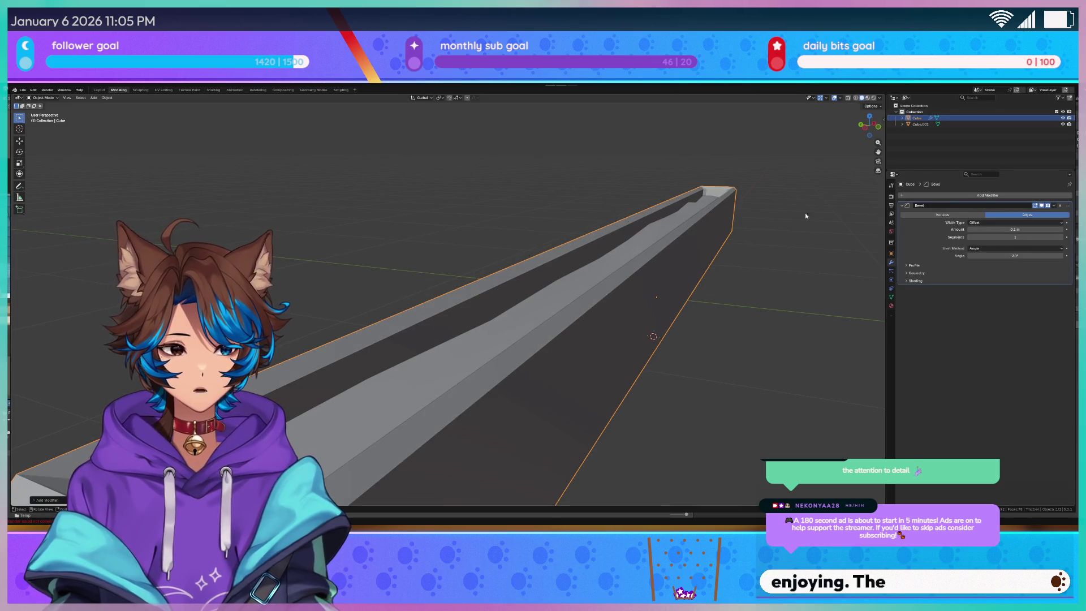
key(Tab)
key(alt+a)
Back in Object Mode, drag the Bevel modifier's Amount down to 0 m for sharp edges
drag(821, 277, 837, 272)
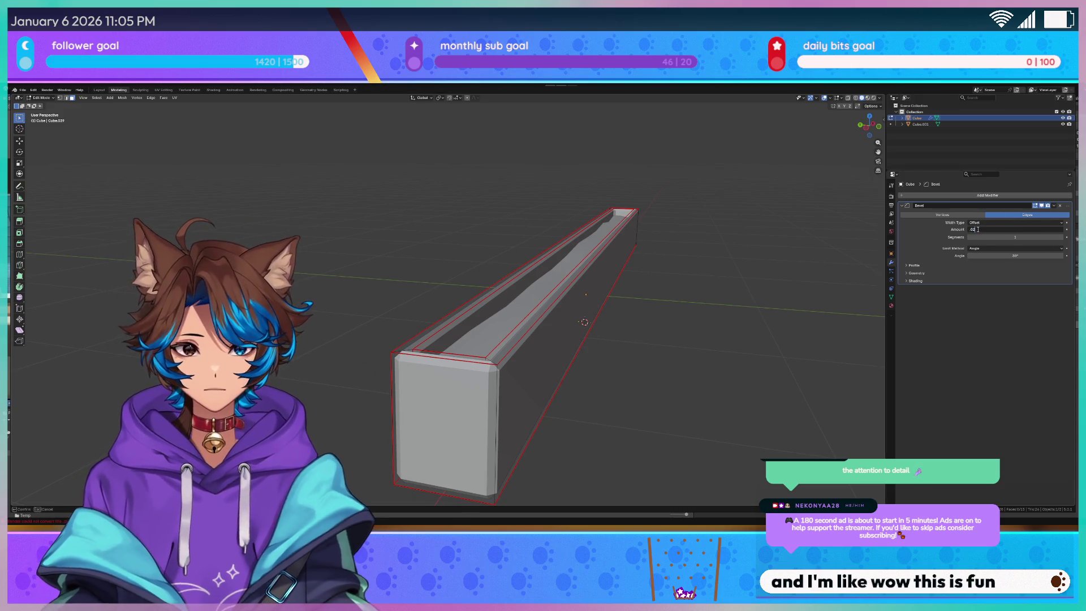
scroll(724, 281, up, 2)
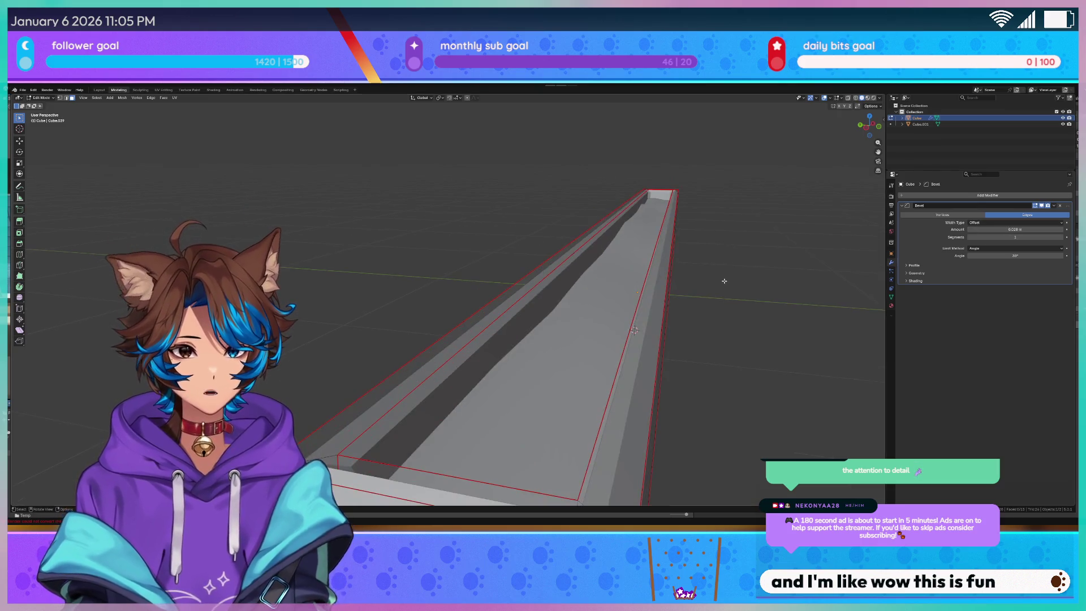
key(Tab)
drag(724, 311, 707, 297)
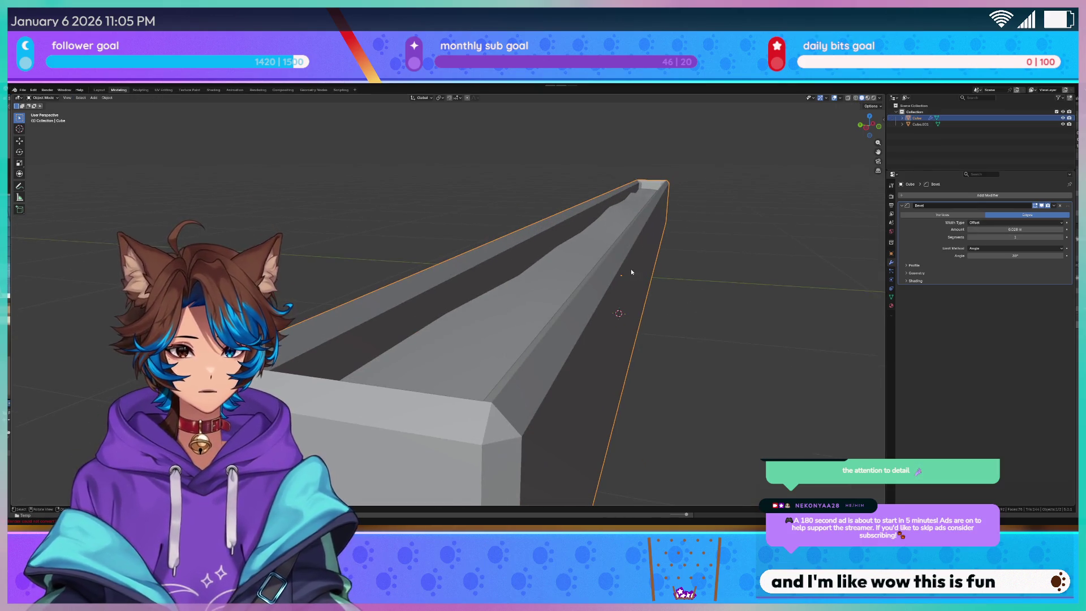
drag(1003, 229, 1003, 230)
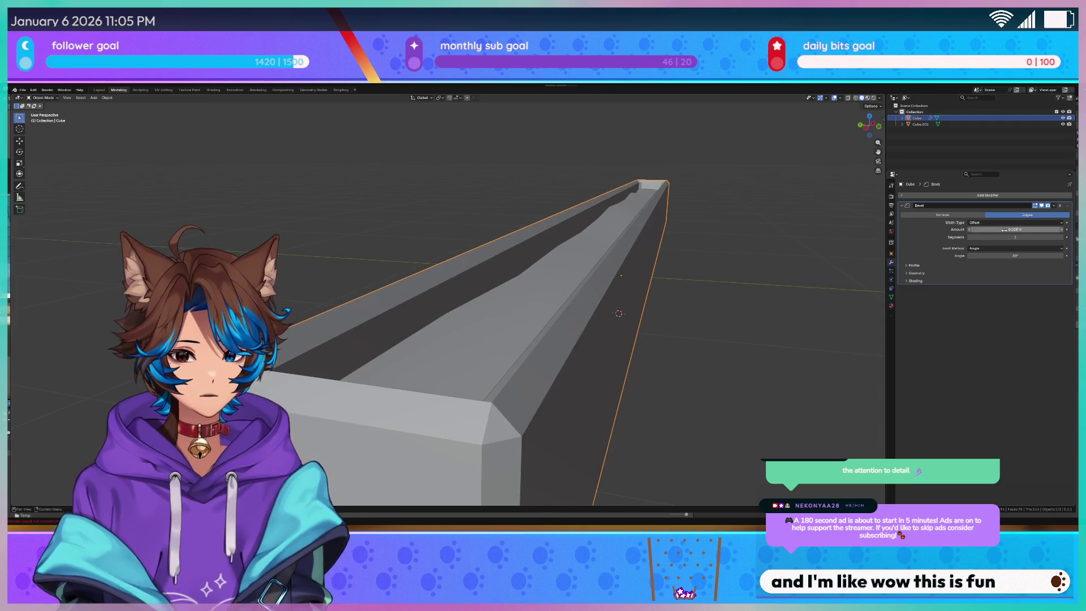
click(969, 230)
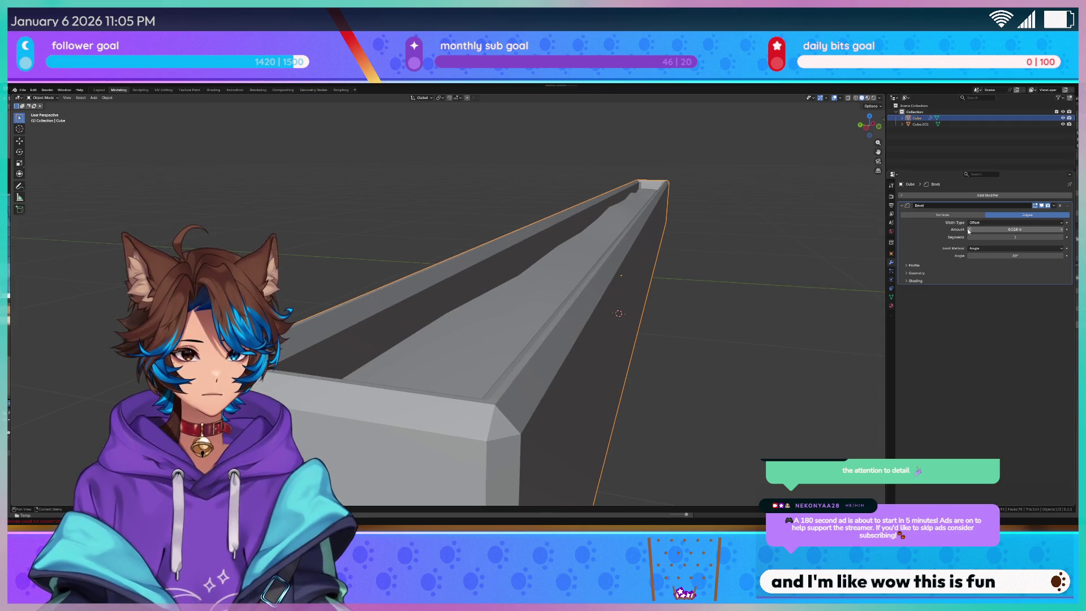
mouse_move(968, 230)
mouse_down()
mouse_move(956, 230)
mouse_move(969, 231)
mouse_up()
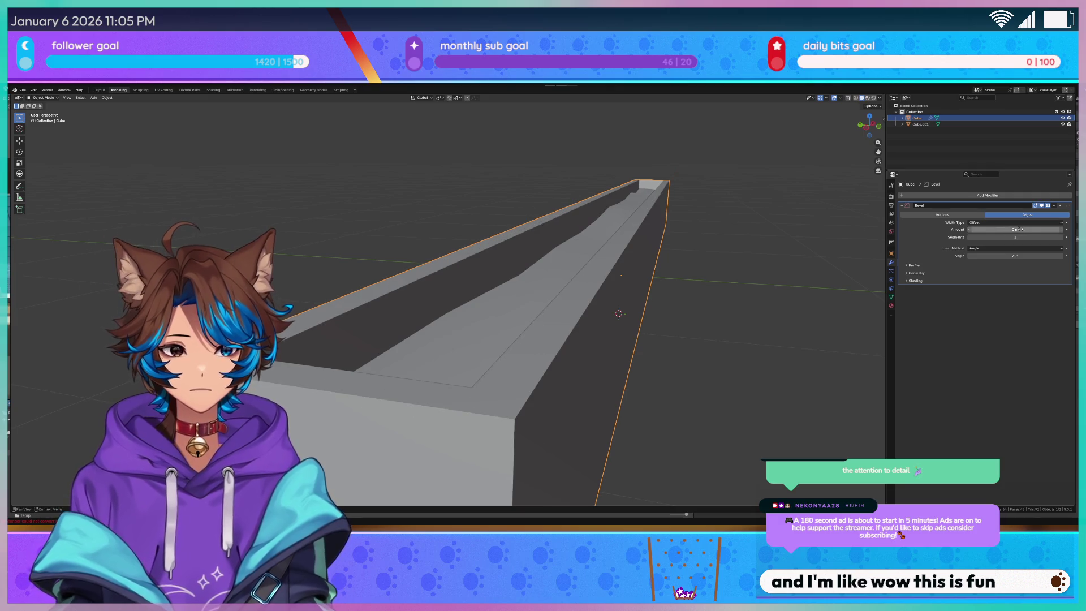
right_click(614, 276)
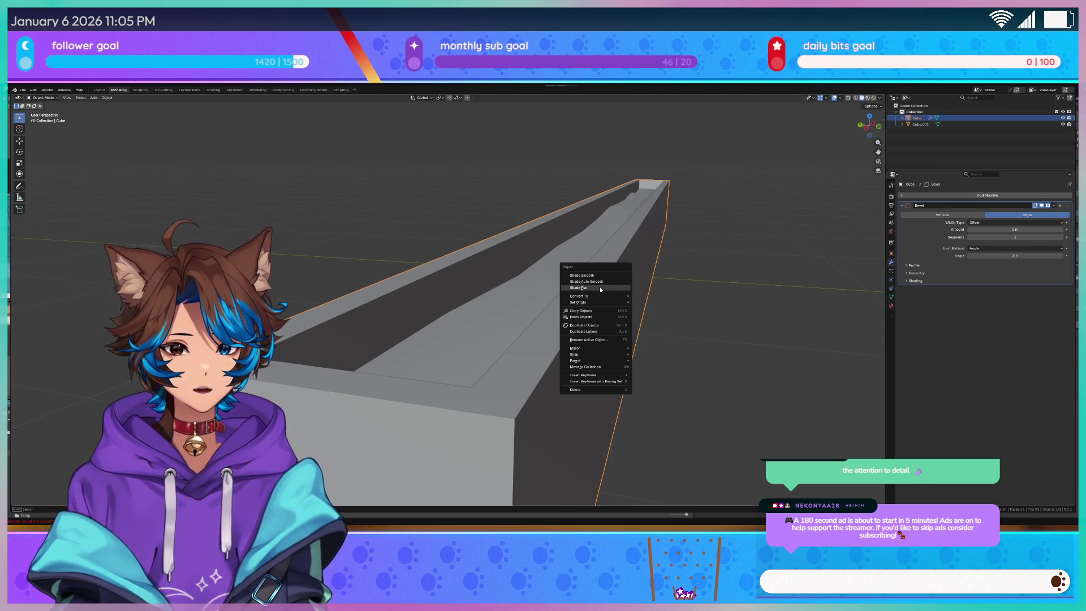
Shade the trough flat, expand Bevel Shading and set the bevel Amount to 0.01 m
click(601, 289)
click(911, 281)
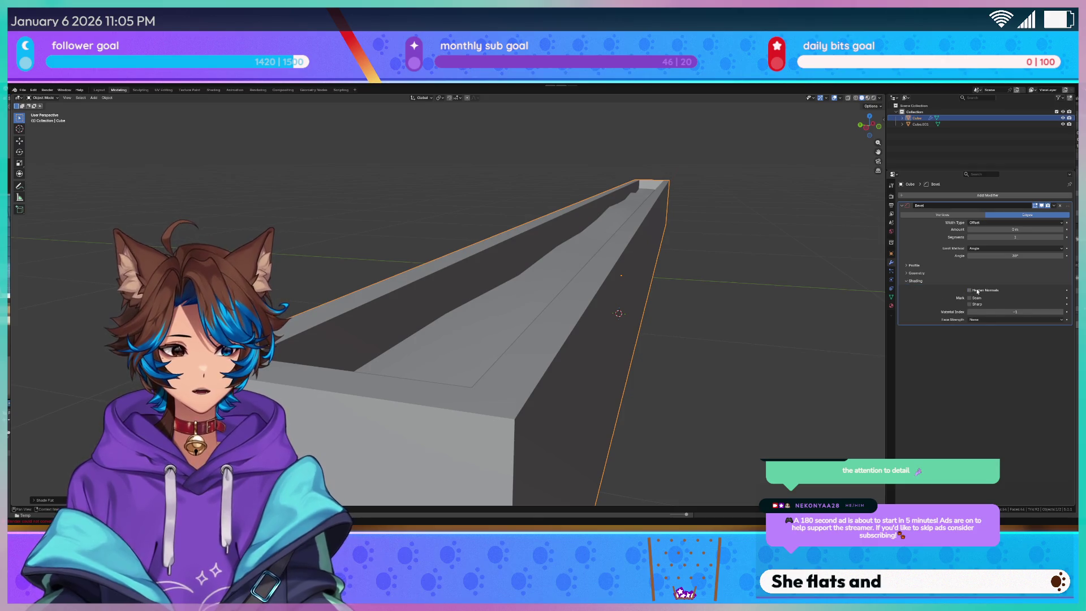
click(1061, 230)
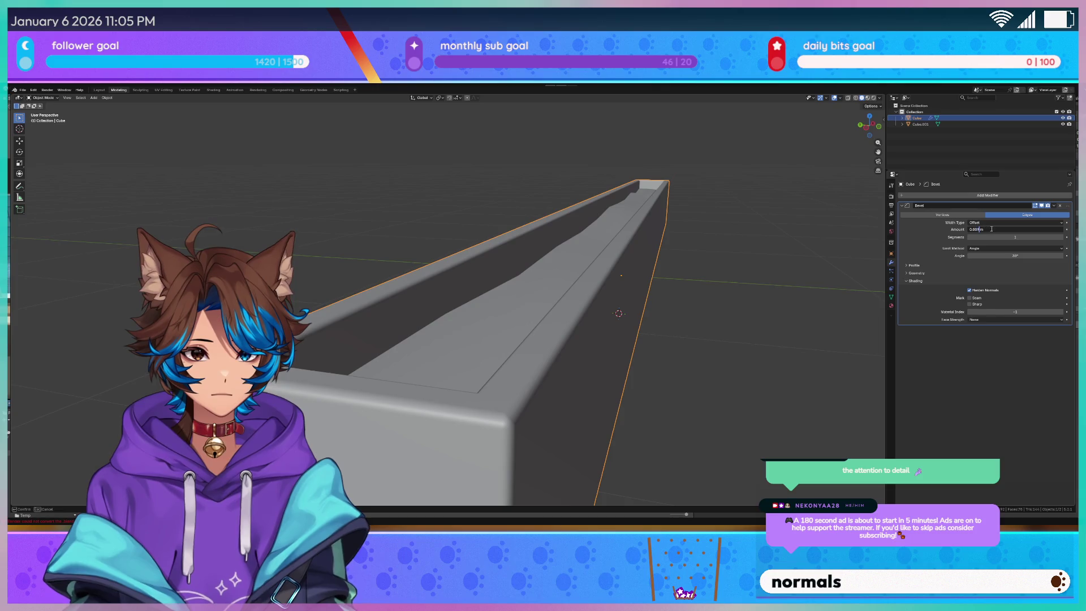
text(5)
key(Return)
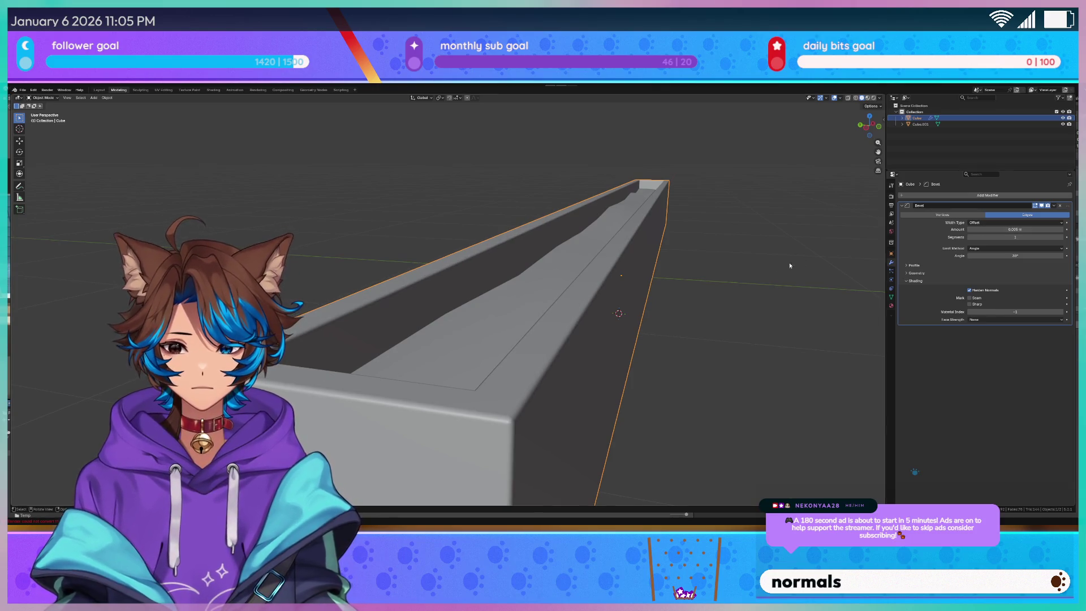
key(ctrl+z)
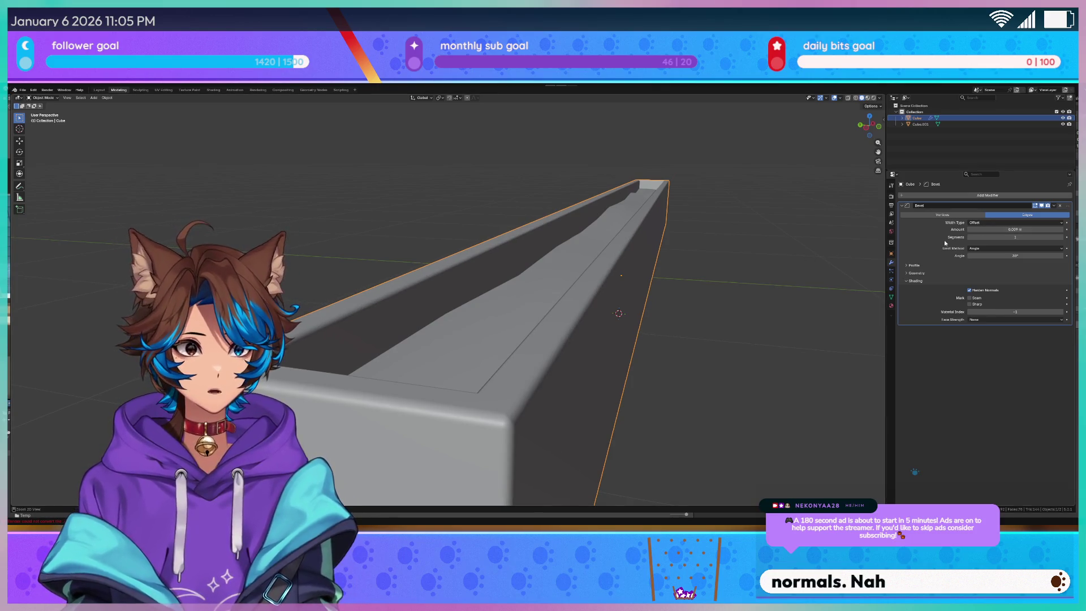
Deselect the trough and export it as an FBX file from Quick Favorites
scroll(475, 169, down, 6)
click(475, 169)
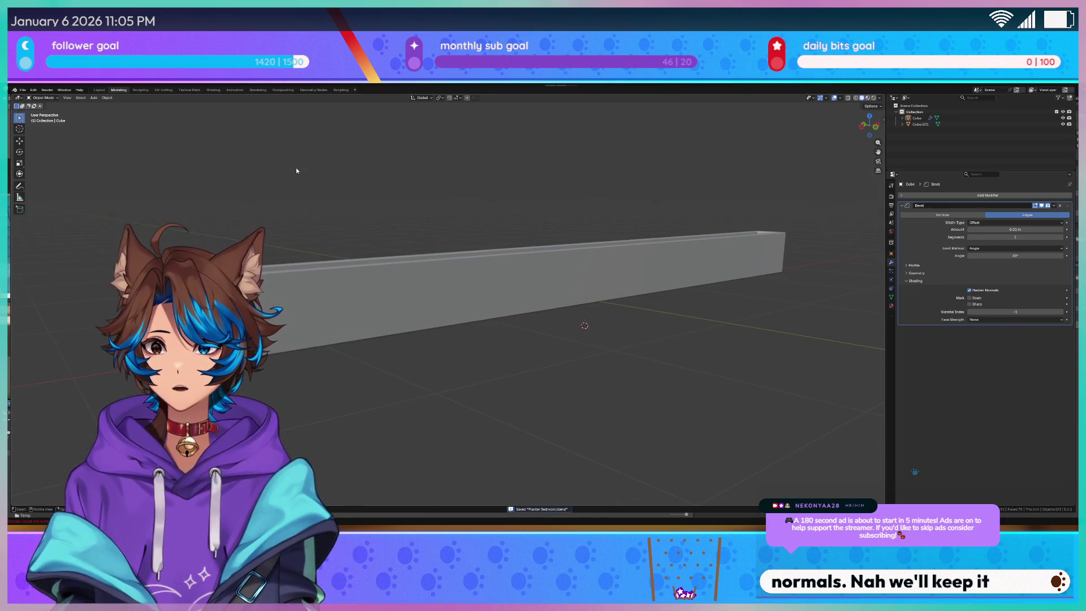
key(q)
click(268, 169)
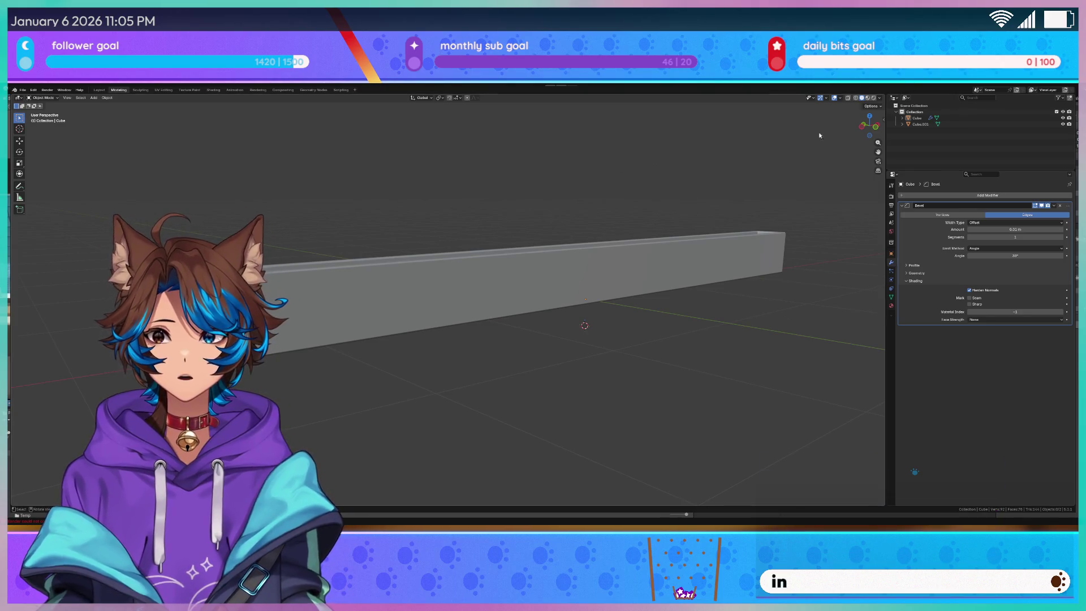
key(alt+Tab)
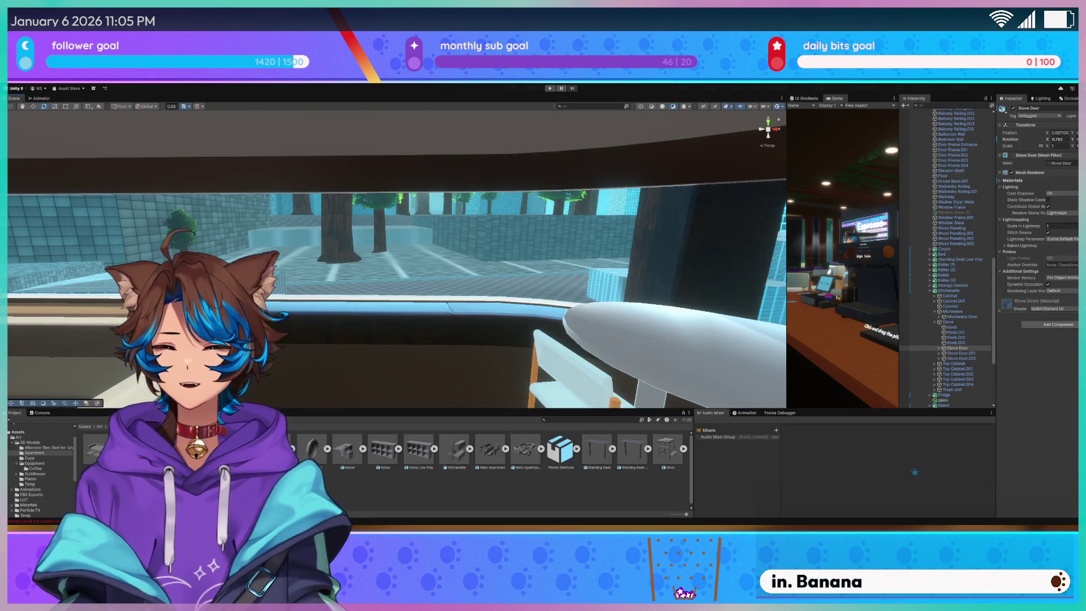
Drag the Planter Bedroom asset into the bedroom and move it up against the window
key(w)
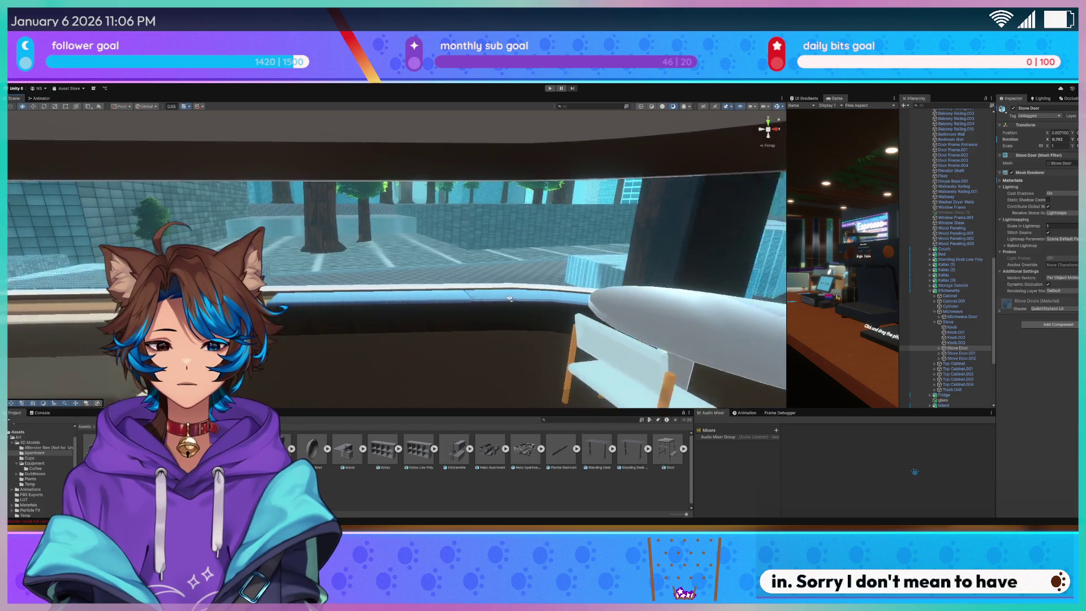
key(w)
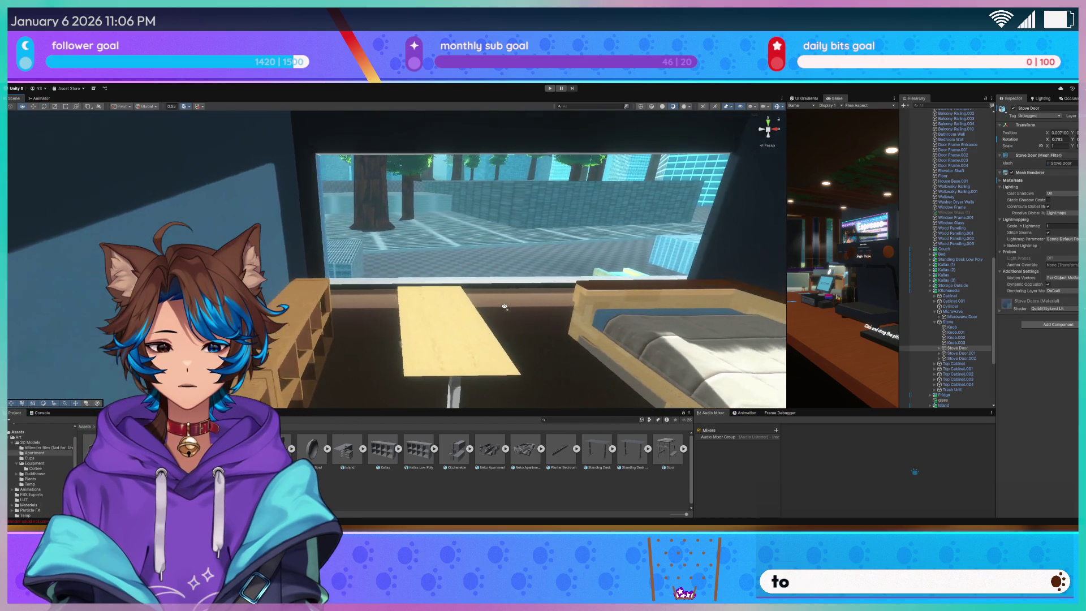
drag(534, 431, 485, 368)
key(f)
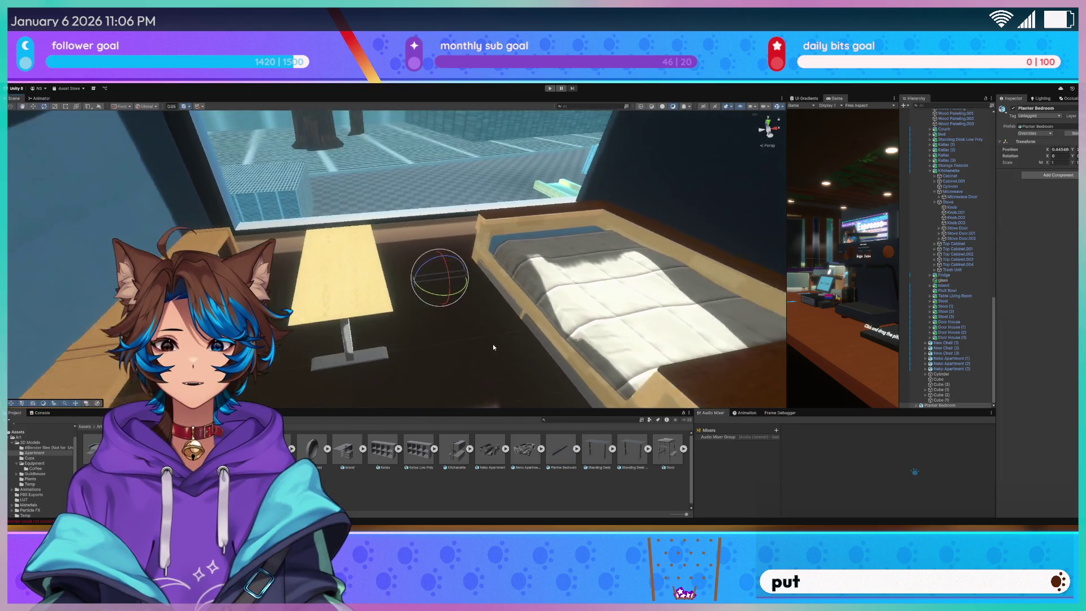
key(w)
mouse_move(448, 415)
mouse_down()
mouse_move(496, 155)
mouse_move(504, 197)
mouse_move(468, 320)
mouse_move(378, 326)
mouse_move(402, 288)
mouse_move(369, 302)
mouse_move(309, 290)
mouse_move(362, 333)
mouse_move(362, 272)
mouse_move(373, 257)
mouse_move(452, 225)
mouse_move(482, 226)
mouse_move(418, 237)
mouse_move(377, 217)
mouse_move(360, 186)
mouse_move(362, 221)
mouse_up()
Narrow the bedroom planter to a Scale X of 0.98232
key(w)
key(r)
key(ctrl+z)
key(w)
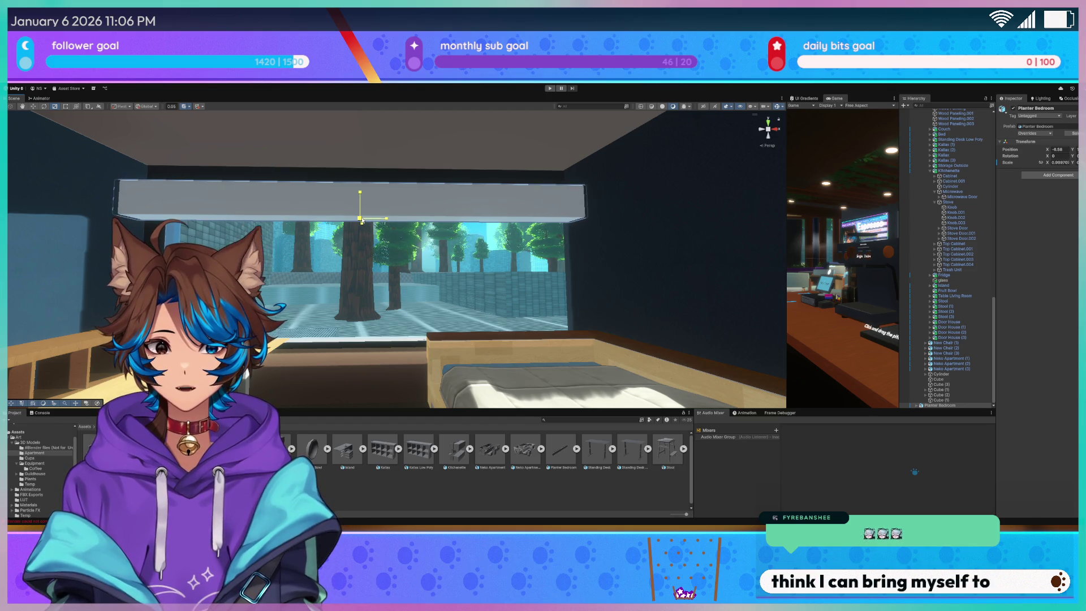
Fly around the bedroom to check the planter from below, along the wall and by the couch
mouse_move(456, 242)
mouse_down()
mouse_move(463, 226)
mouse_move(765, 126)
mouse_move(397, 211)
mouse_move(497, 245)
mouse_move(683, 271)
mouse_move(564, 271)
mouse_move(548, 261)
mouse_move(655, 271)
mouse_move(654, 255)
mouse_move(672, 252)
mouse_move(780, 261)
mouse_up()
scroll(396, 211, down, 3)
mouse_move(876, 264)
mouse_down()
mouse_move(1074, 274)
mouse_move(517, 496)
mouse_up()
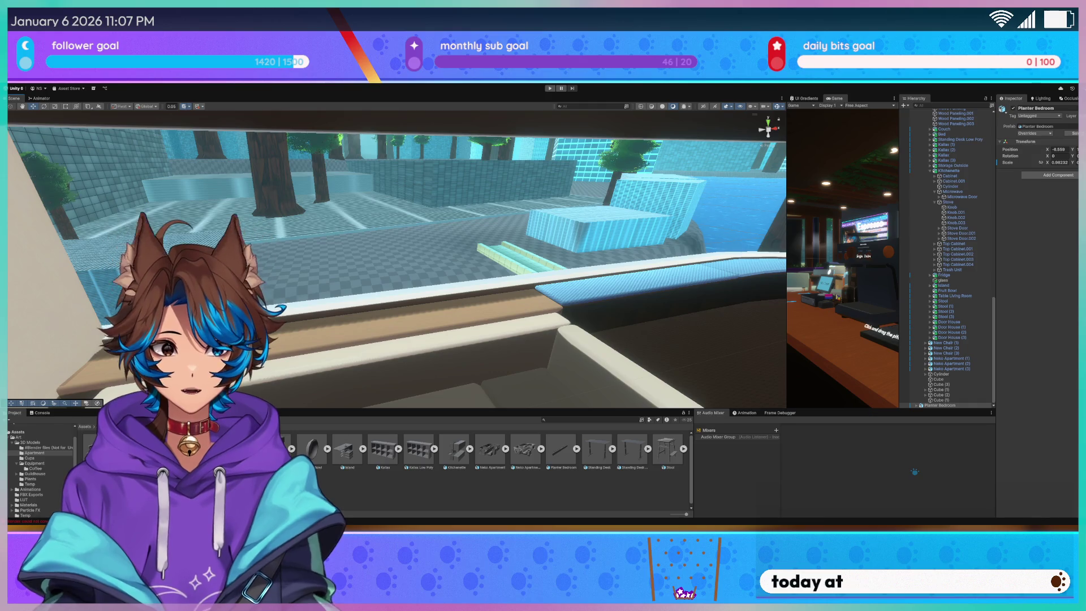
drag(396, 254, 340, 243)
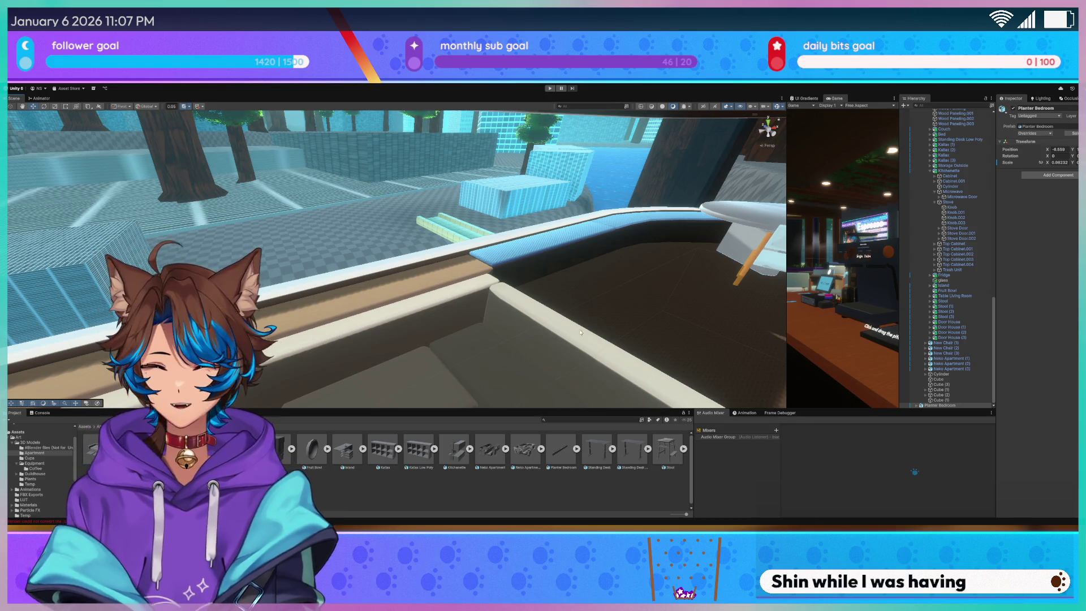
key(alt+Tab)
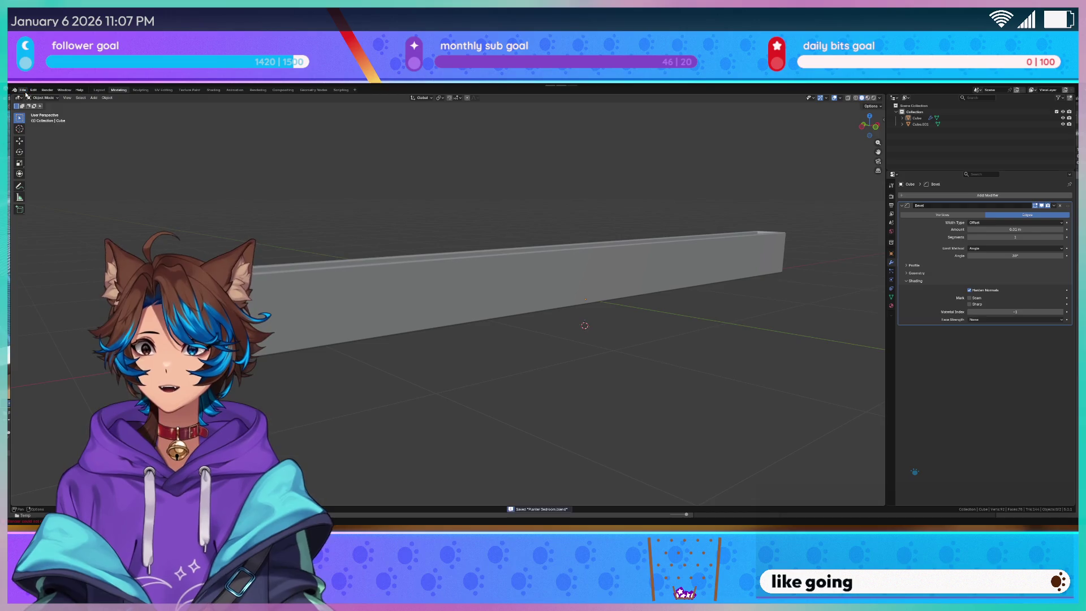
Open Planter.blend from the recent files list and frame the L-shaped planter model
click(23, 91)
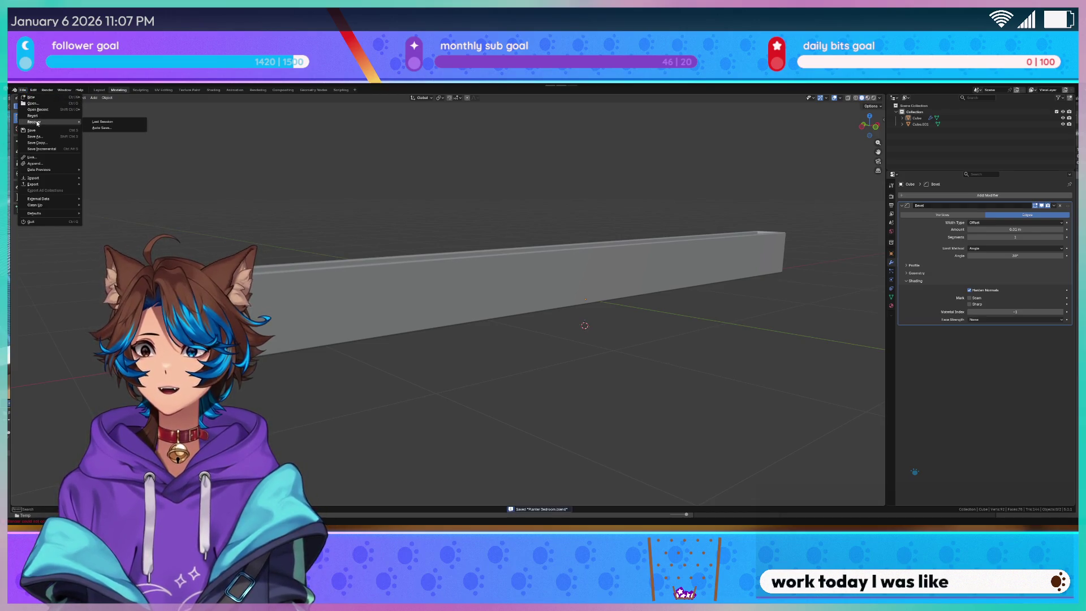
mouse_move(51, 111)
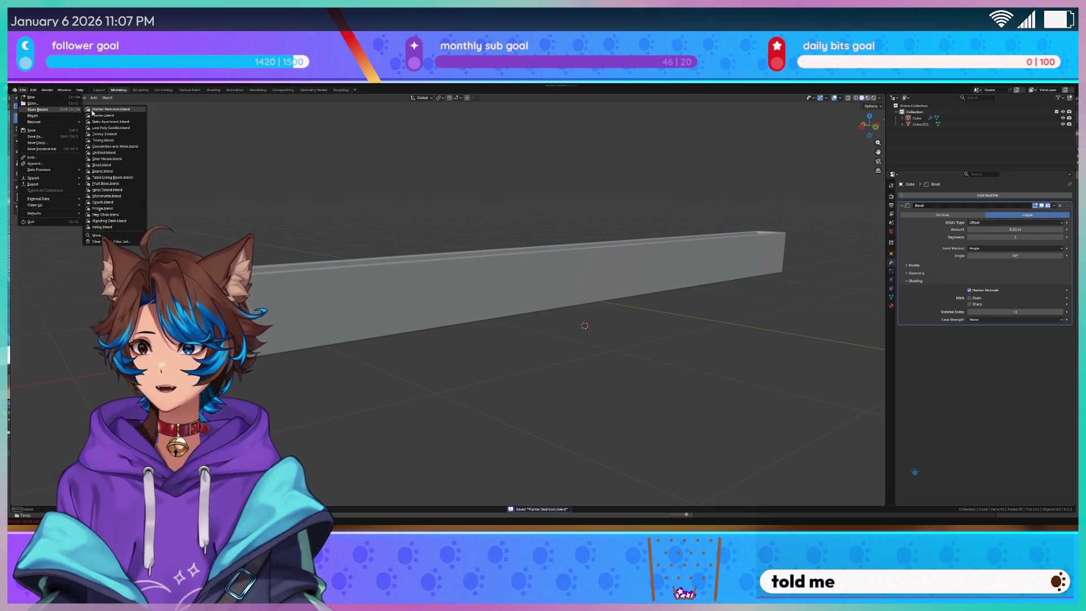
click(133, 111)
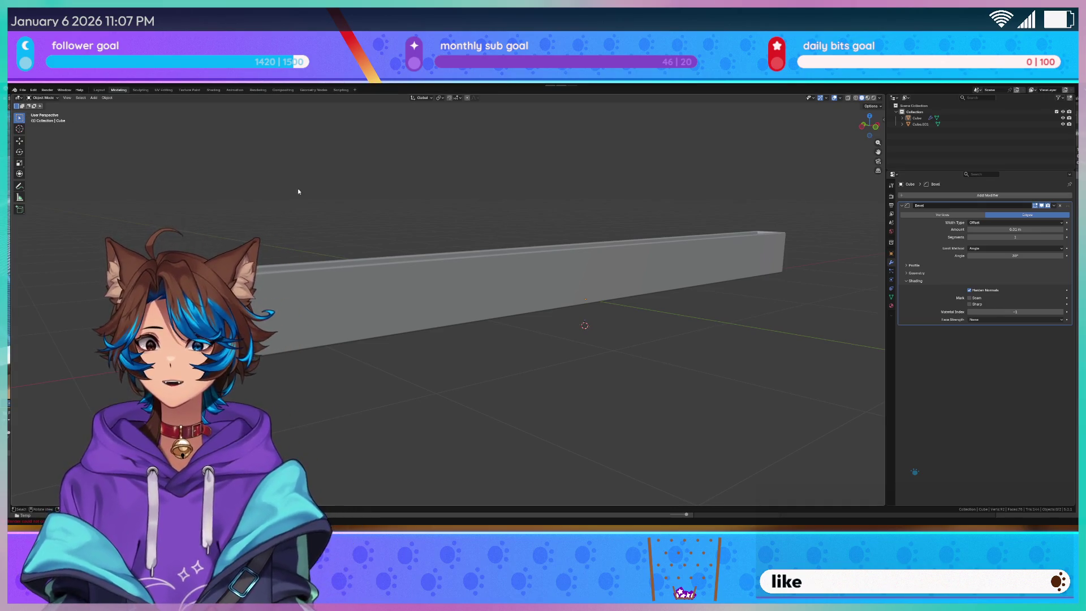
mouse_move(39, 110)
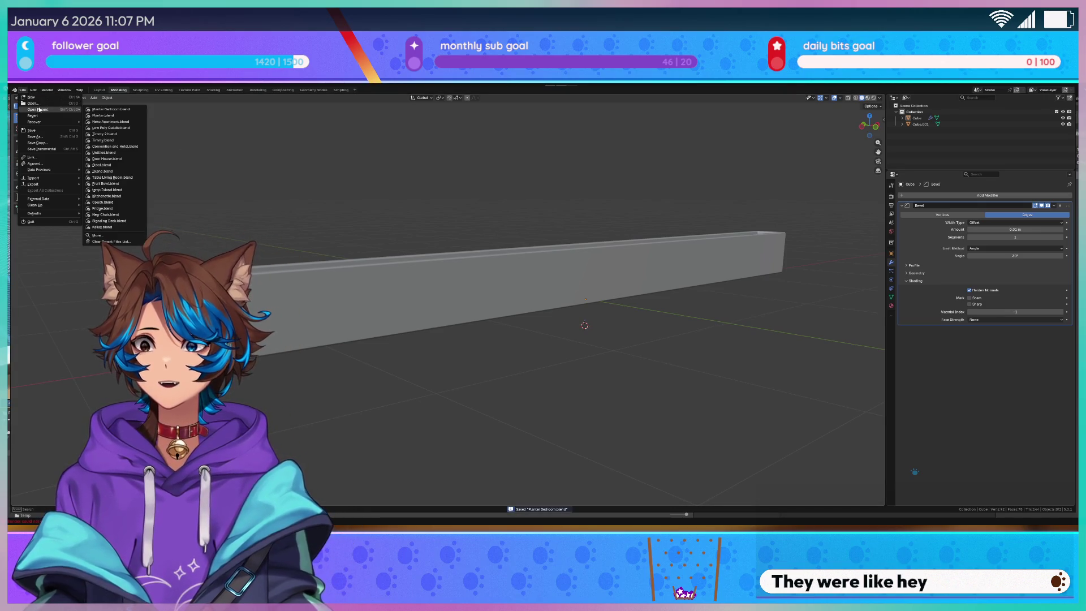
click(119, 117)
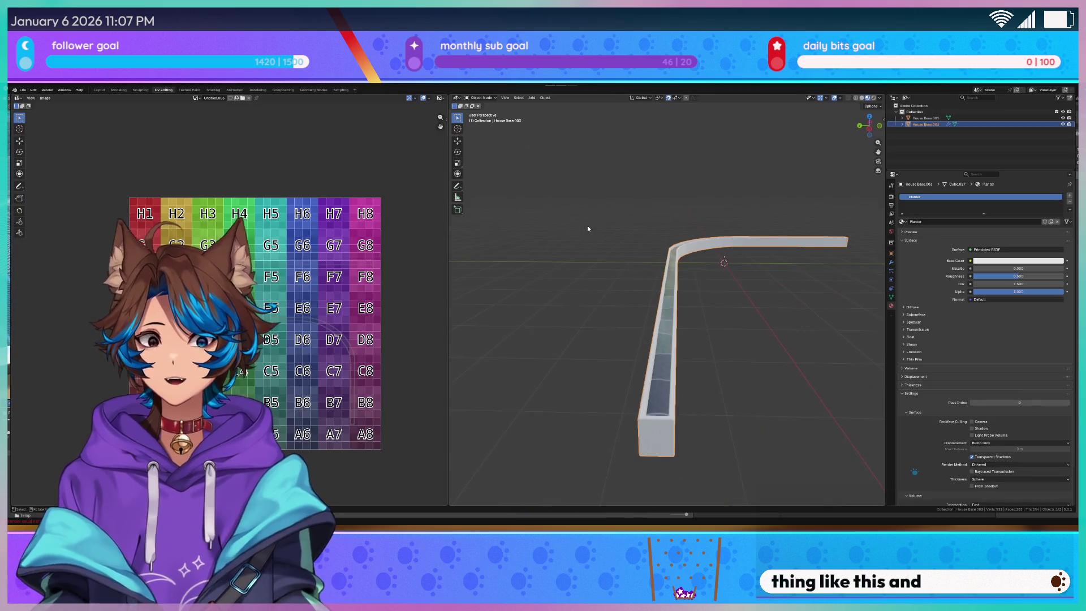
key(ctrl+s)
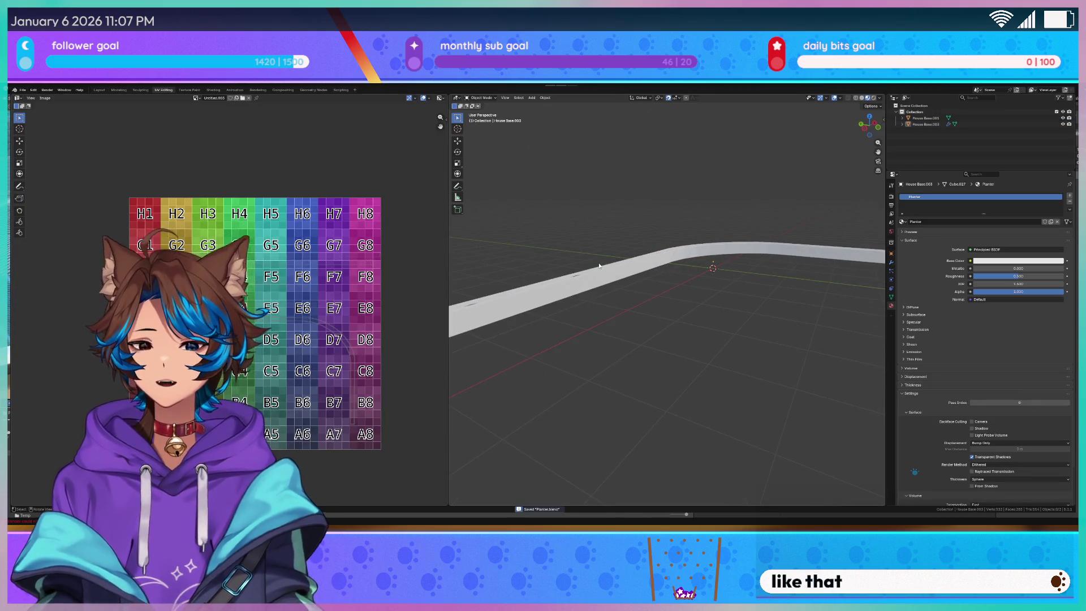
right_click(599, 264)
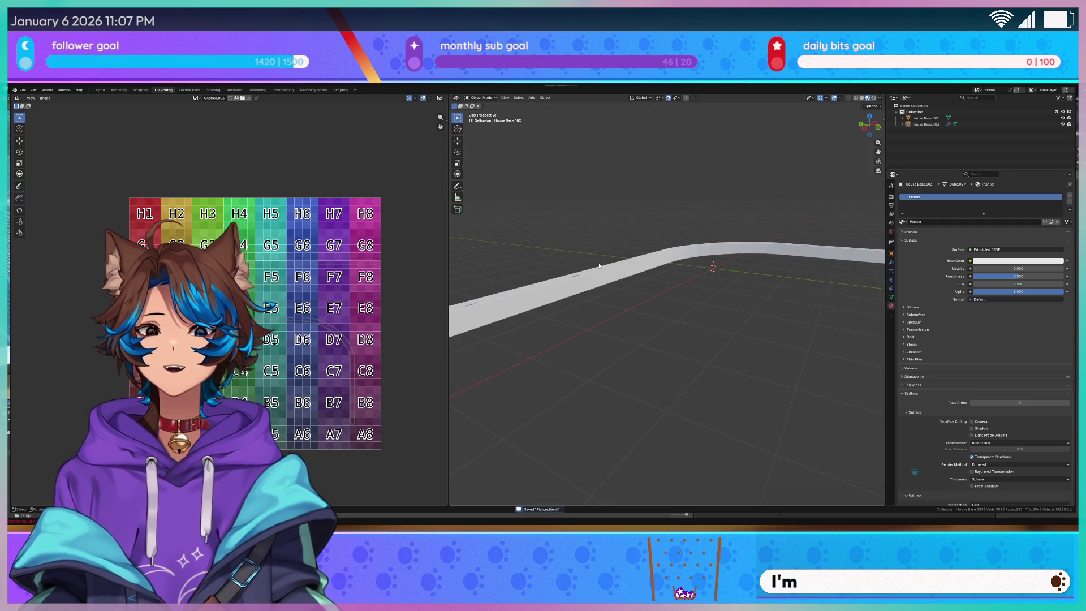
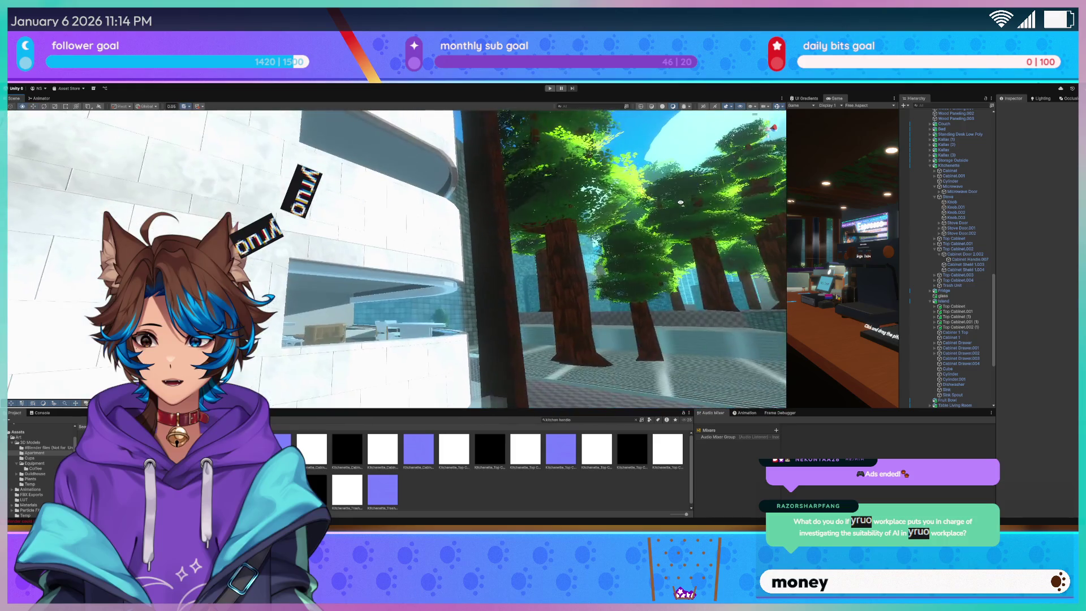
Select the Window Frame in the apartment scene and focus the view on it
drag(660, 234, 667, 239)
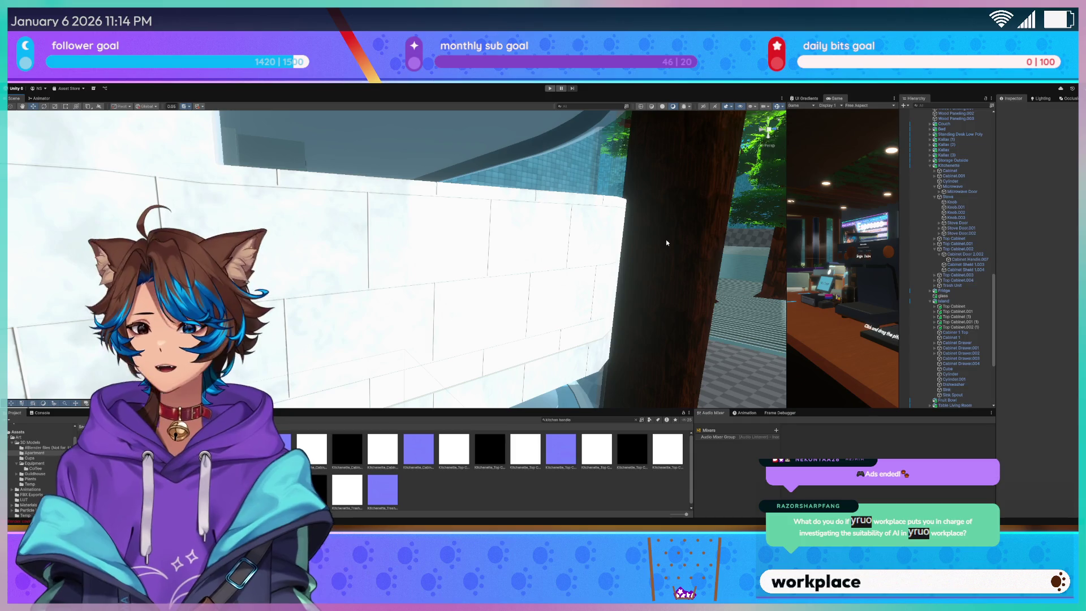
mouse_move(667, 239)
mouse_down()
mouse_move(573, 298)
mouse_move(573, 288)
mouse_move(571, 311)
mouse_move(521, 306)
mouse_move(528, 299)
mouse_move(465, 256)
mouse_move(367, 274)
mouse_move(543, 362)
mouse_move(494, 364)
mouse_up()
click(355, 265)
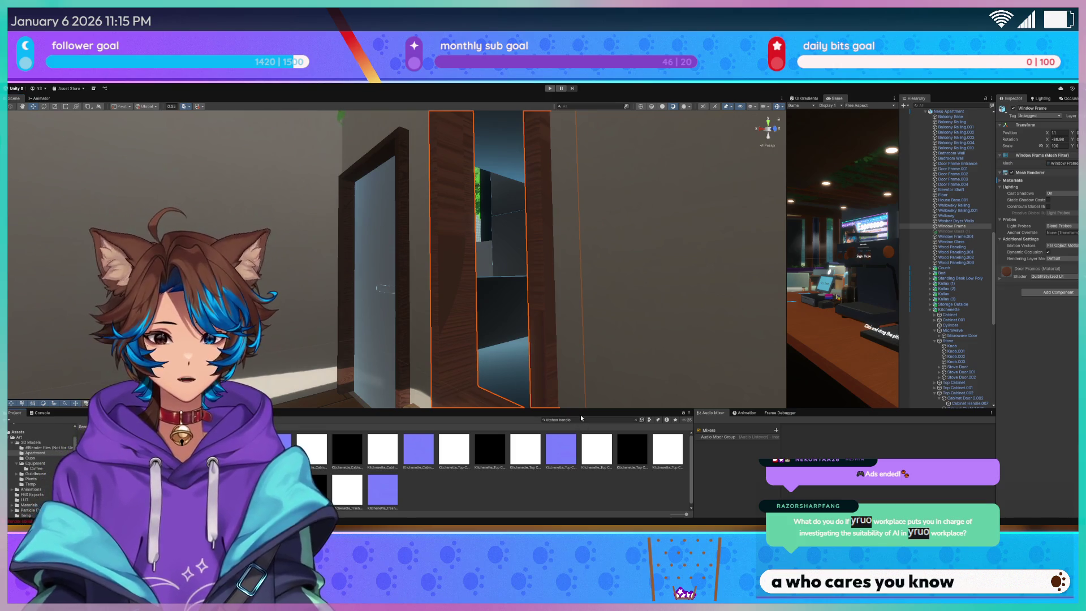
Replace the Project search with 'window' to list window-related assets
key(BackSpace)
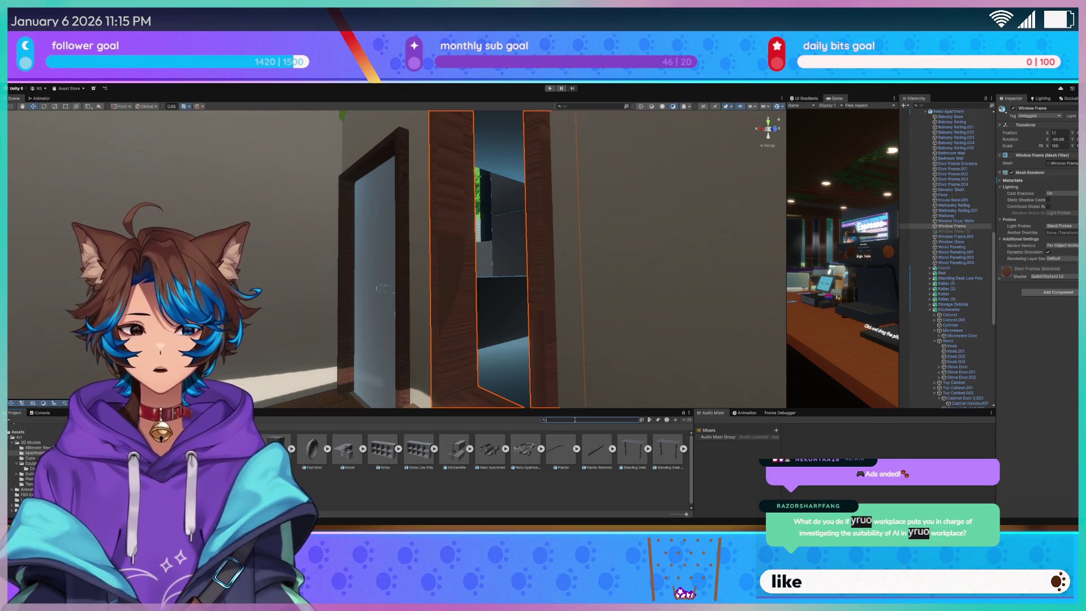
text(frame)
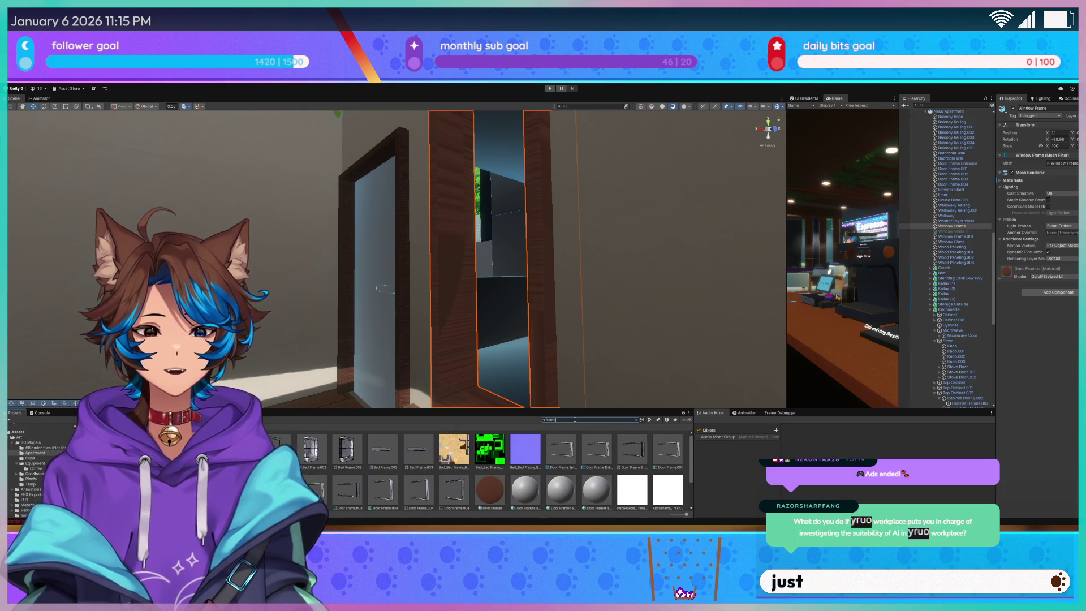
scroll(546, 469, down, 2)
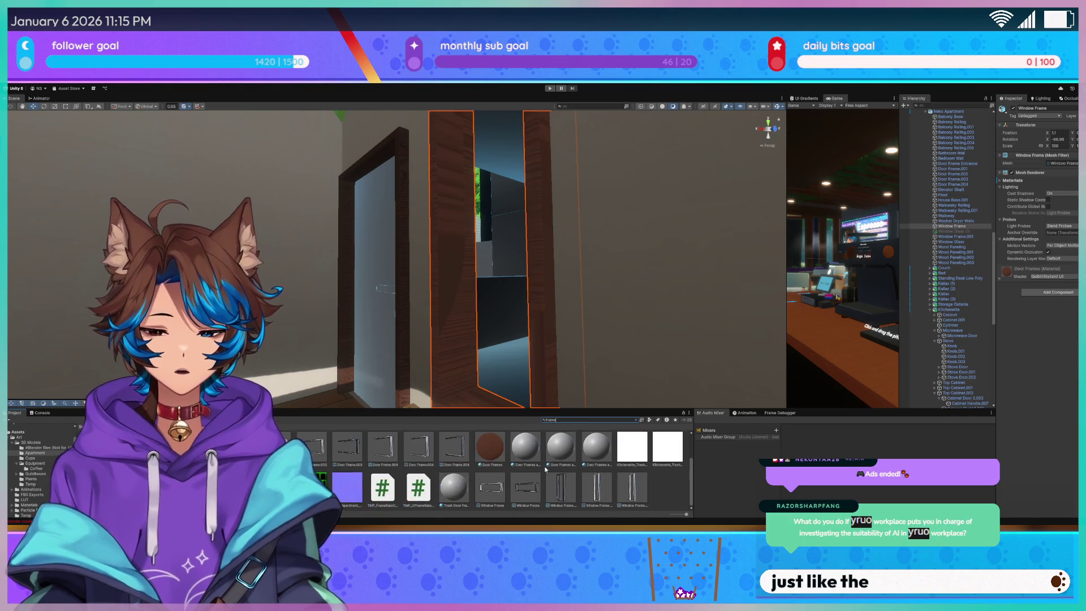
key(BackSpace)
key(BackSpace)
key(BackSpace)
text(window)
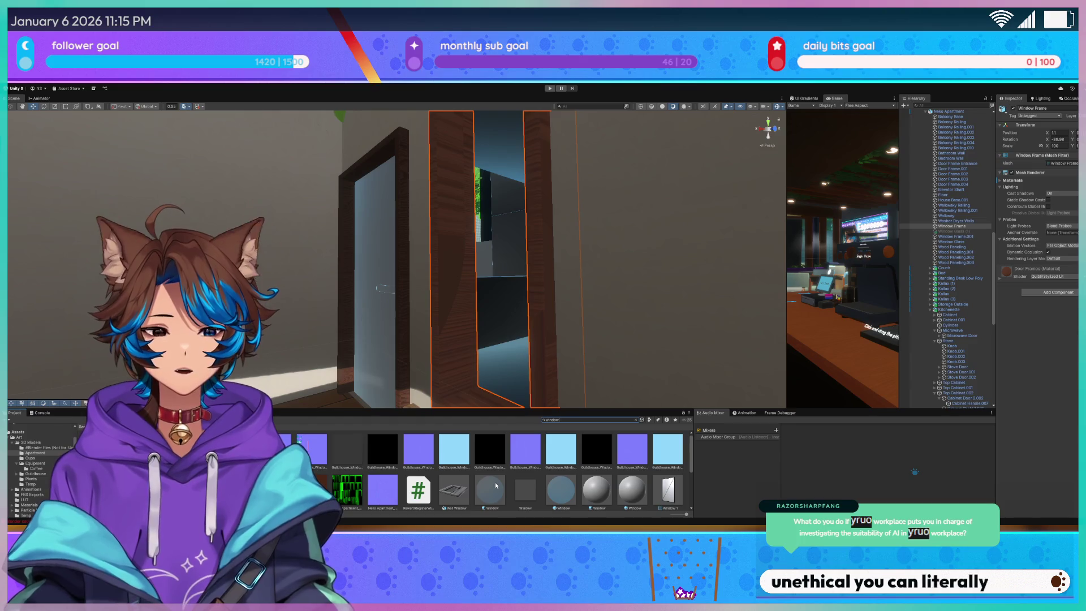
Select the second window frame, Window Frame.001, and focus on it
mouse_move(396, 254)
mouse_down()
mouse_move(366, 222)
mouse_move(453, 243)
mouse_up()
click(453, 243)
key(f)
Search the Project assets for 'door frame'
drag(674, 254, 407, 286)
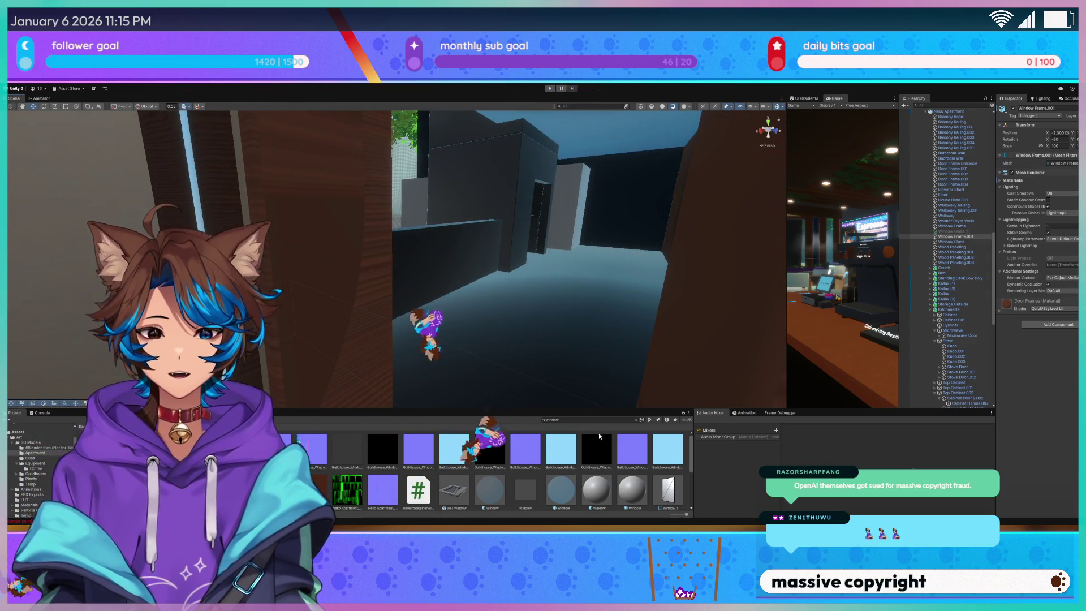
click(589, 420)
text(d)
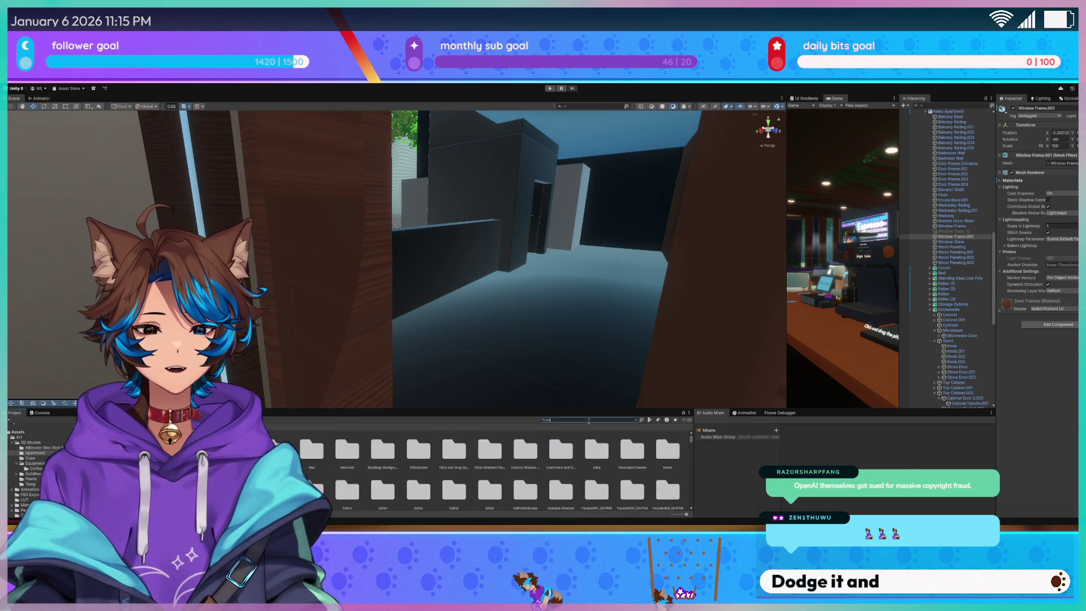
text(oor frame)
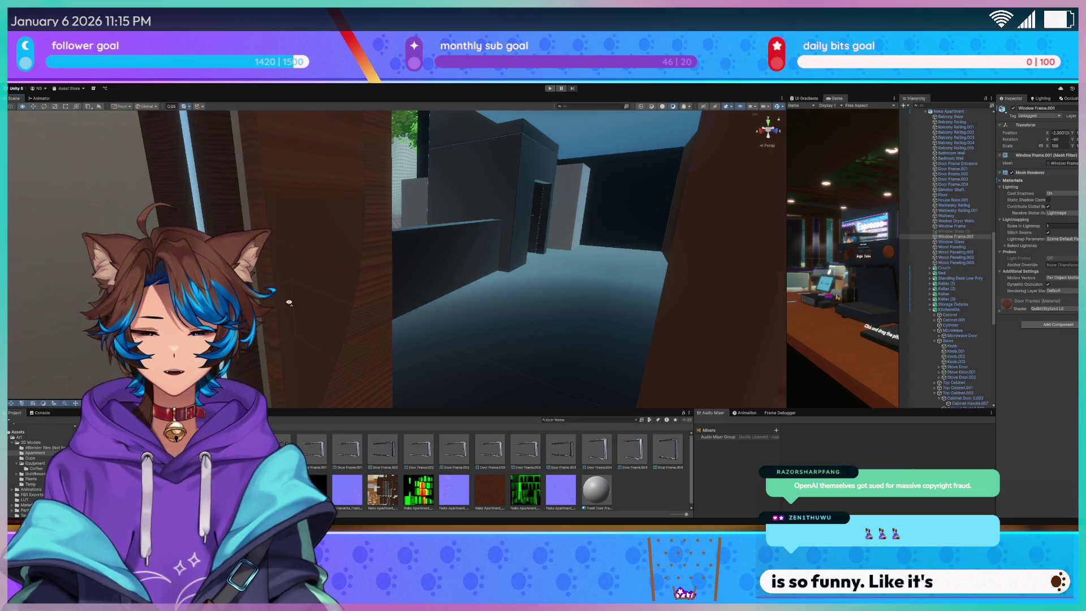
Orbit along the corridor to the two door frames, select Window Frame, then switch to Blender
drag(285, 307, 361, 304)
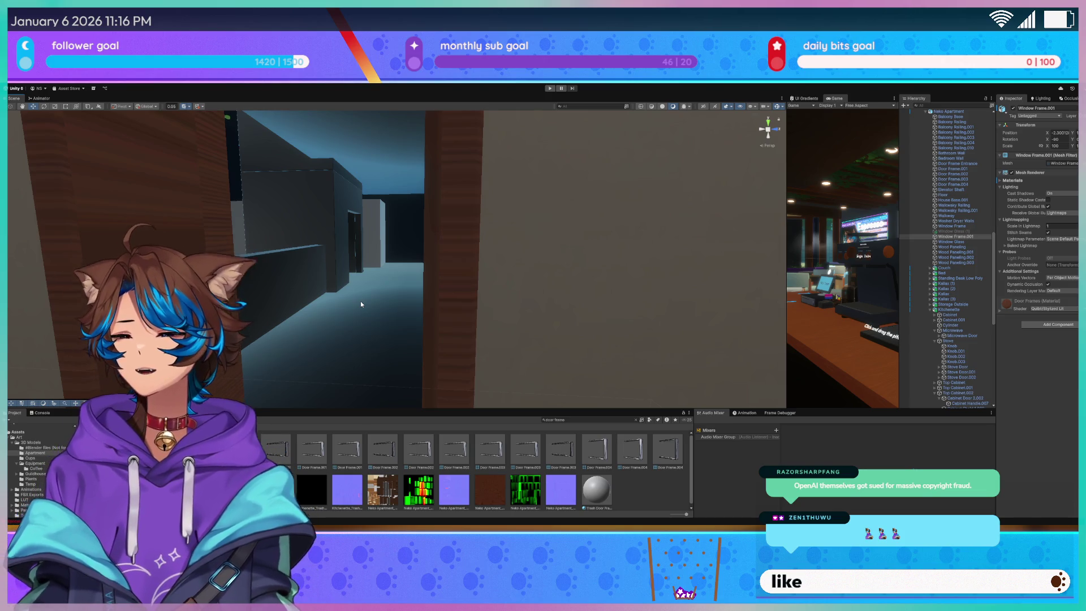
mouse_move(362, 298)
mouse_down()
mouse_move(446, 241)
mouse_move(443, 228)
mouse_move(529, 304)
mouse_move(501, 297)
mouse_move(400, 330)
mouse_move(306, 320)
mouse_move(516, 307)
mouse_move(475, 282)
mouse_up()
click(469, 281)
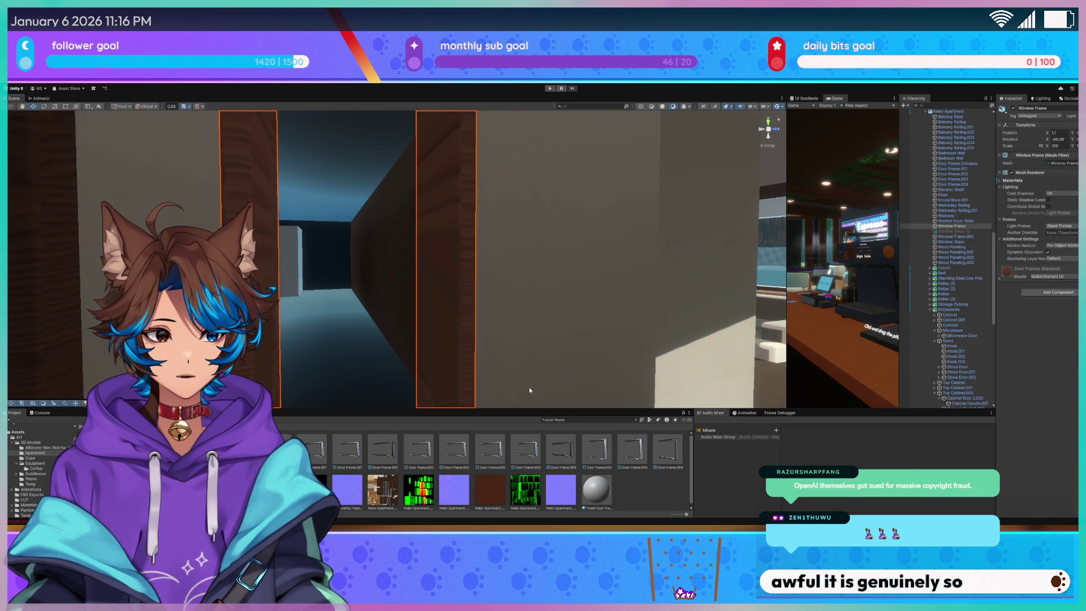
drag(606, 257, 603, 261)
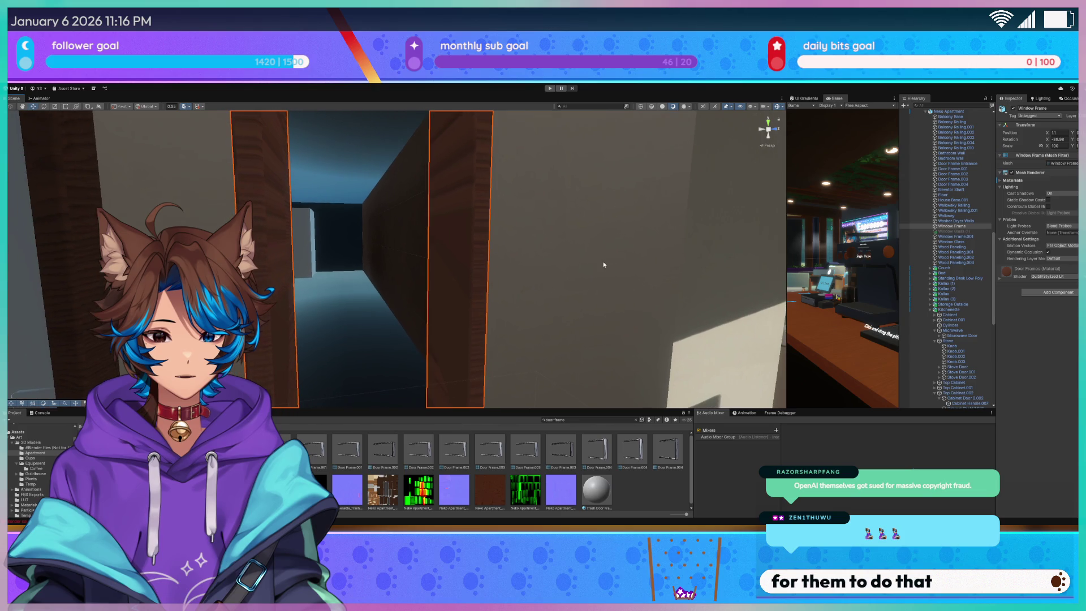
key(alt+Tab)
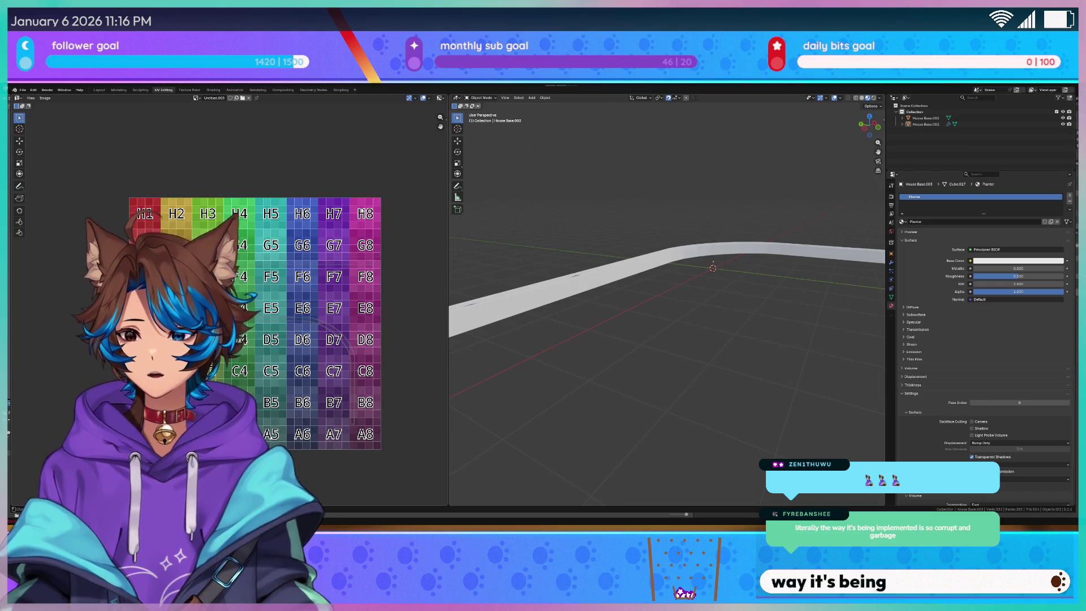
Save the planter file and open the house model from the recent files
key(ctrl+s)
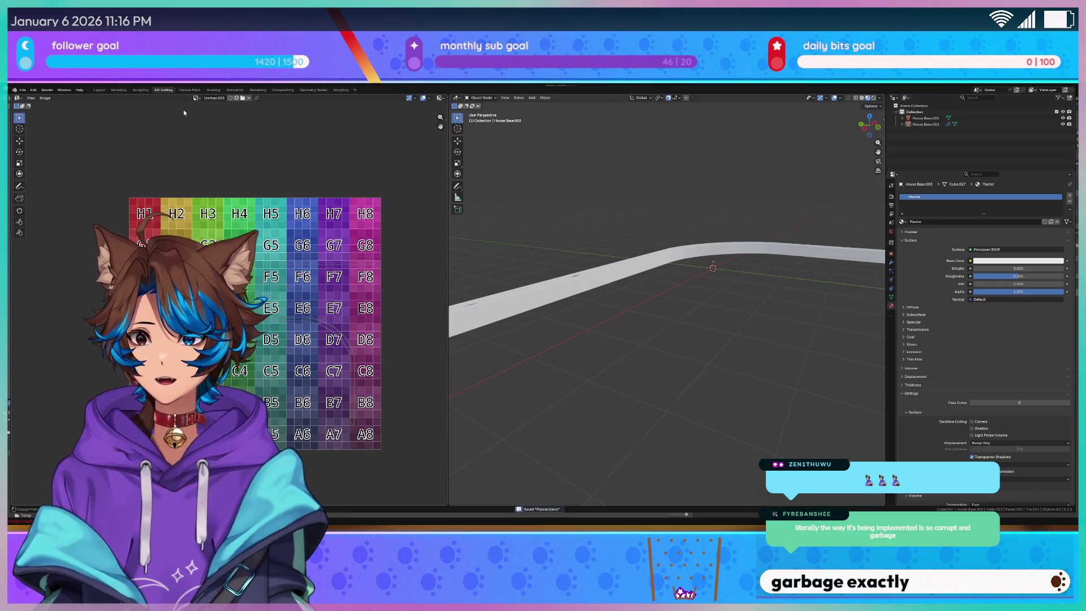
click(21, 90)
mouse_move(62, 108)
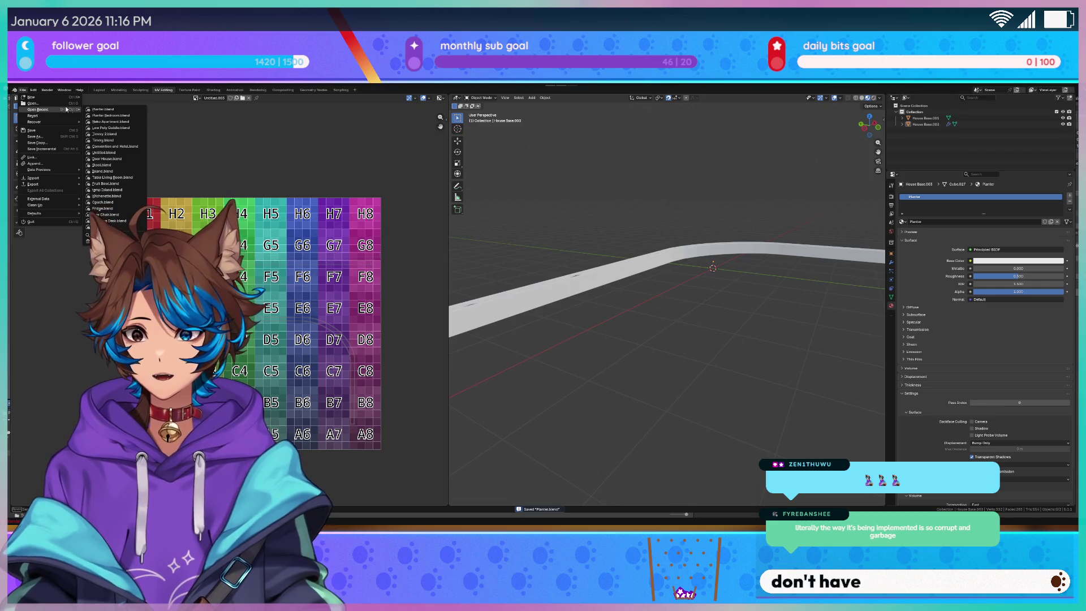
click(117, 115)
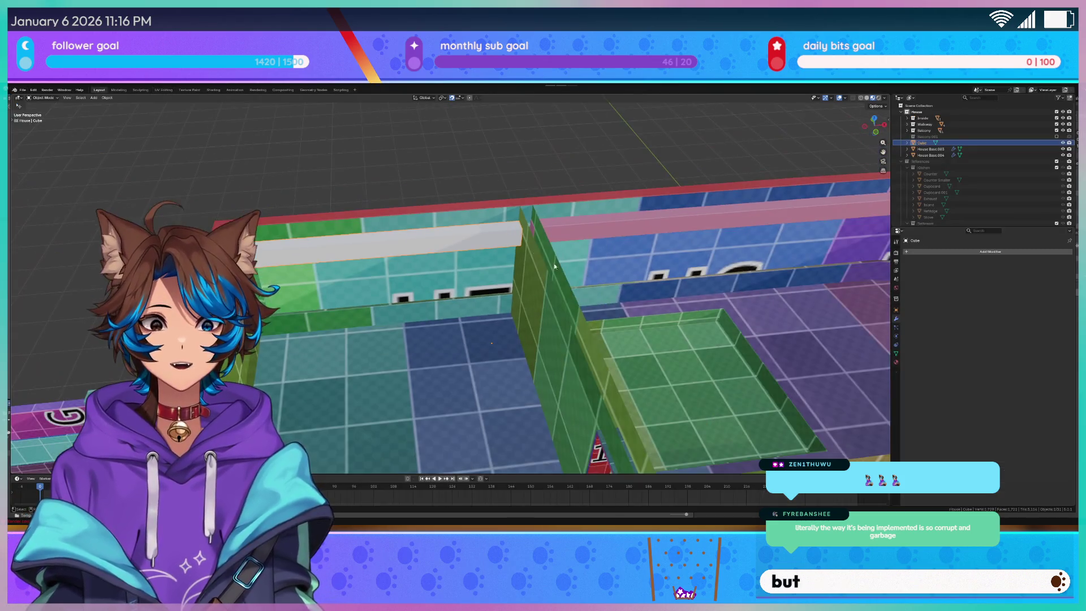
Select the house's window frame and inspect its Door Frames and Window Frames material
right_click(555, 266)
mouse_move(586, 212)
mouse_down()
mouse_move(361, 304)
mouse_move(412, 296)
mouse_move(470, 256)
mouse_move(416, 264)
mouse_up()
click(415, 263)
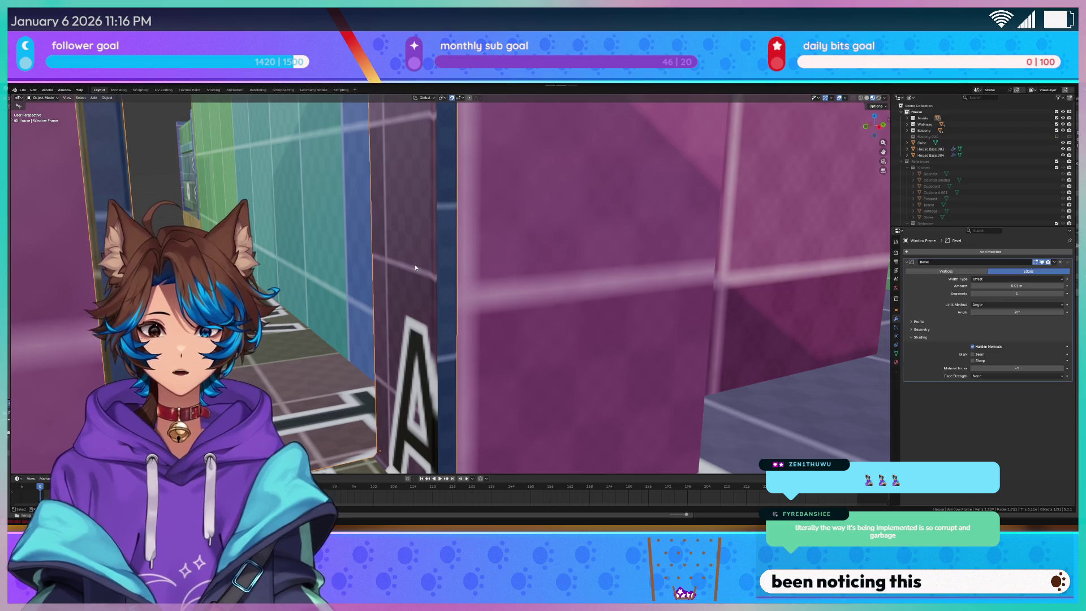
click(897, 363)
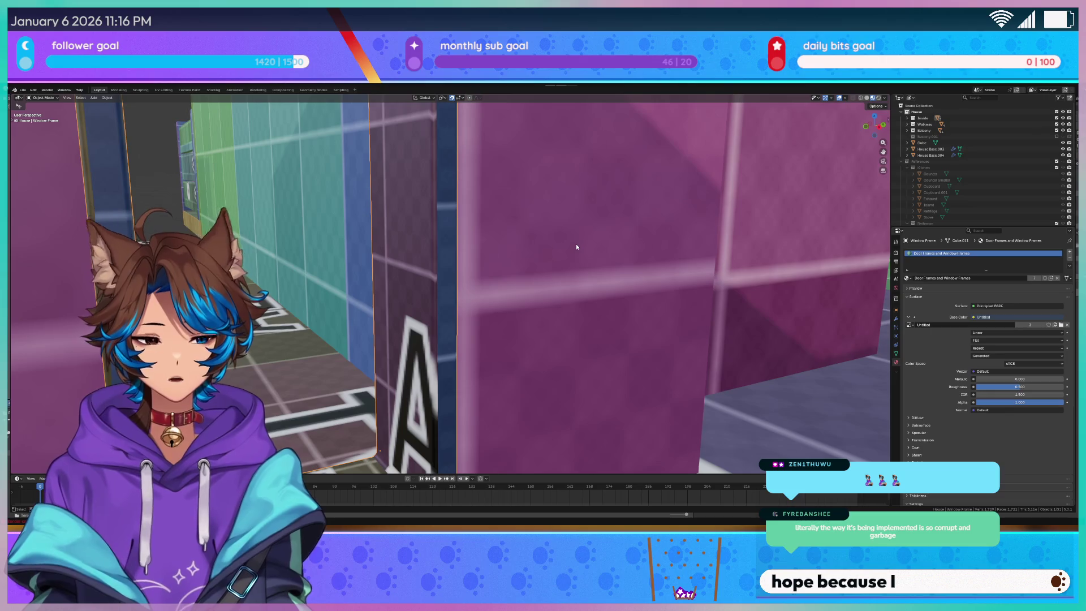
scroll(568, 244, down, 5)
scroll(543, 243, up, 5)
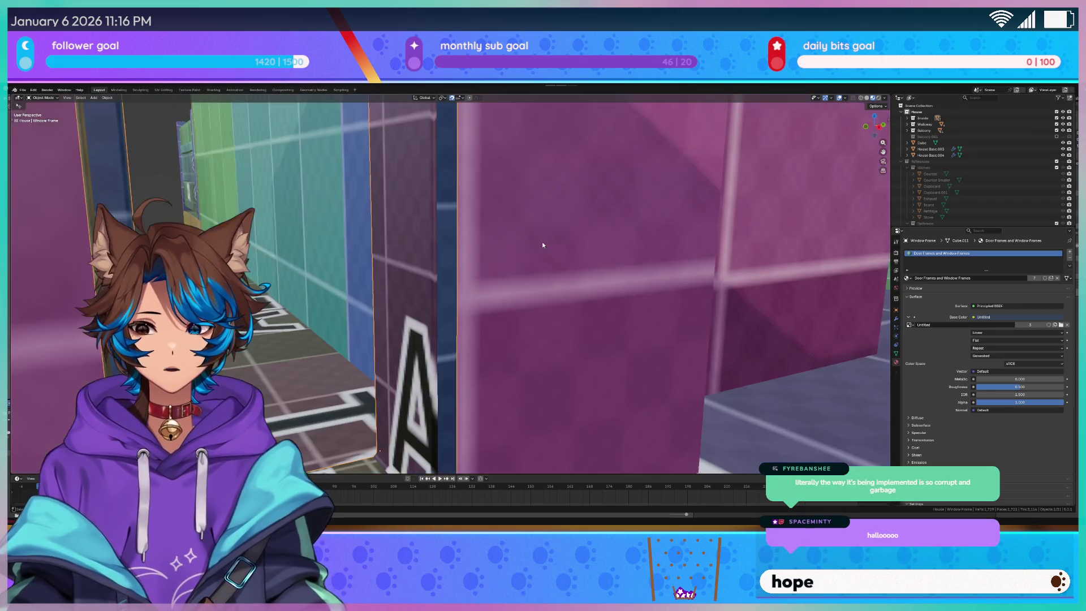
scroll(477, 258, down, 6)
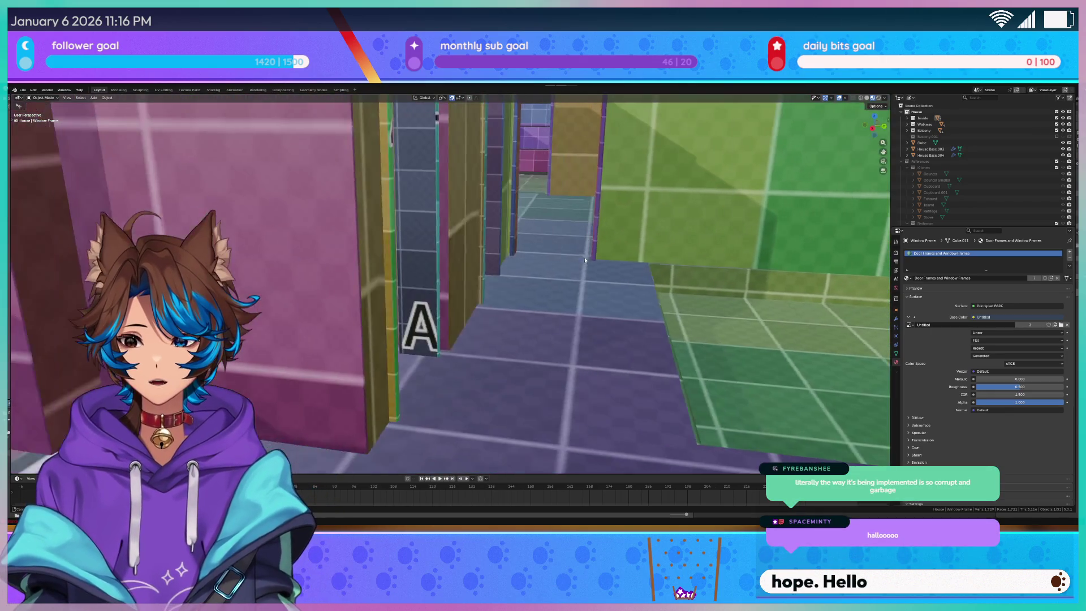
scroll(542, 303, down, 6)
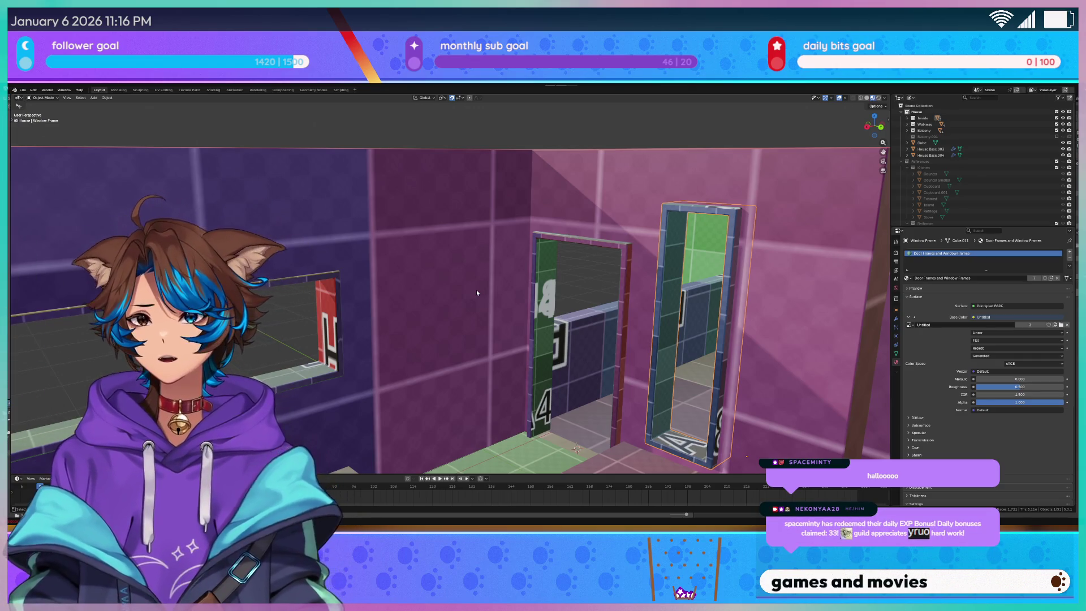
mouse_move(581, 216)
mouse_down()
mouse_move(551, 307)
mouse_move(518, 293)
mouse_up()
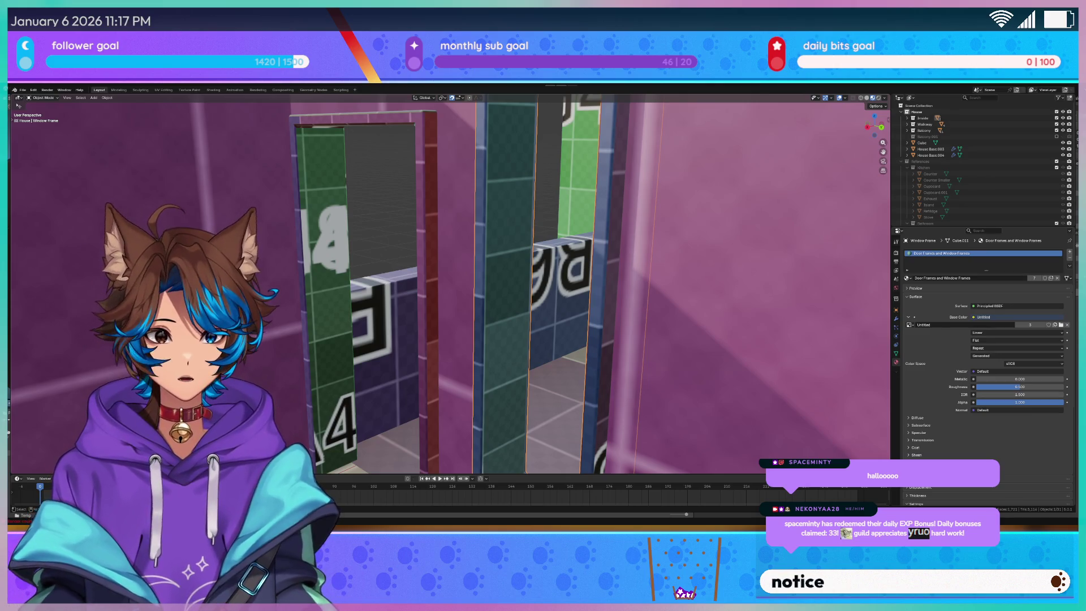
Return to Unity 6 and turn the Scene view toward the two wooden door frames
key(alt+Tab)
mouse_move(451, 249)
mouse_down()
mouse_move(339, 259)
mouse_move(284, 247)
mouse_up()
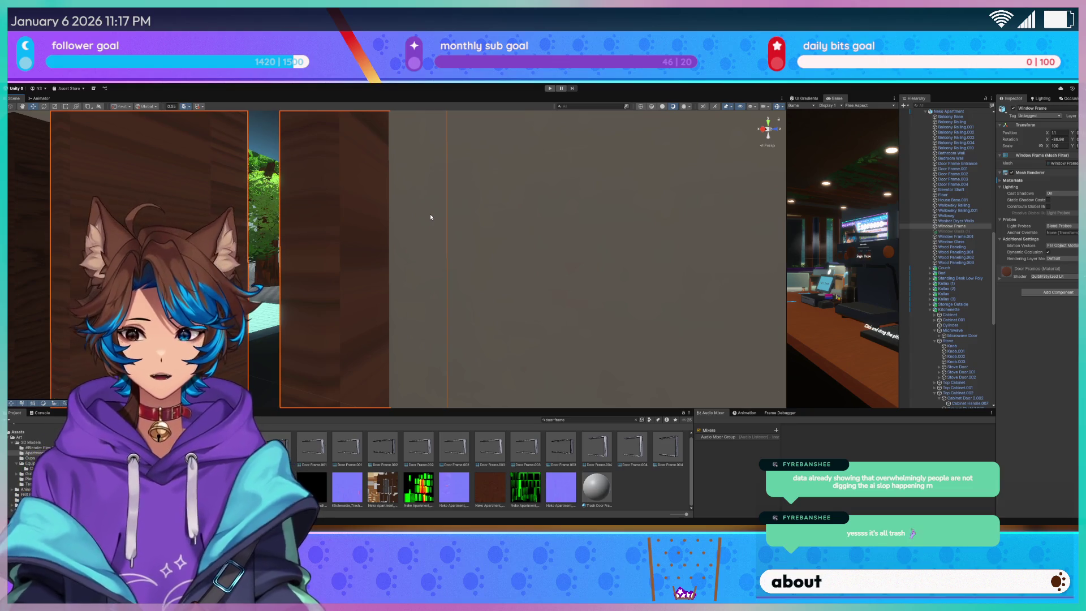
drag(447, 200, 461, 192)
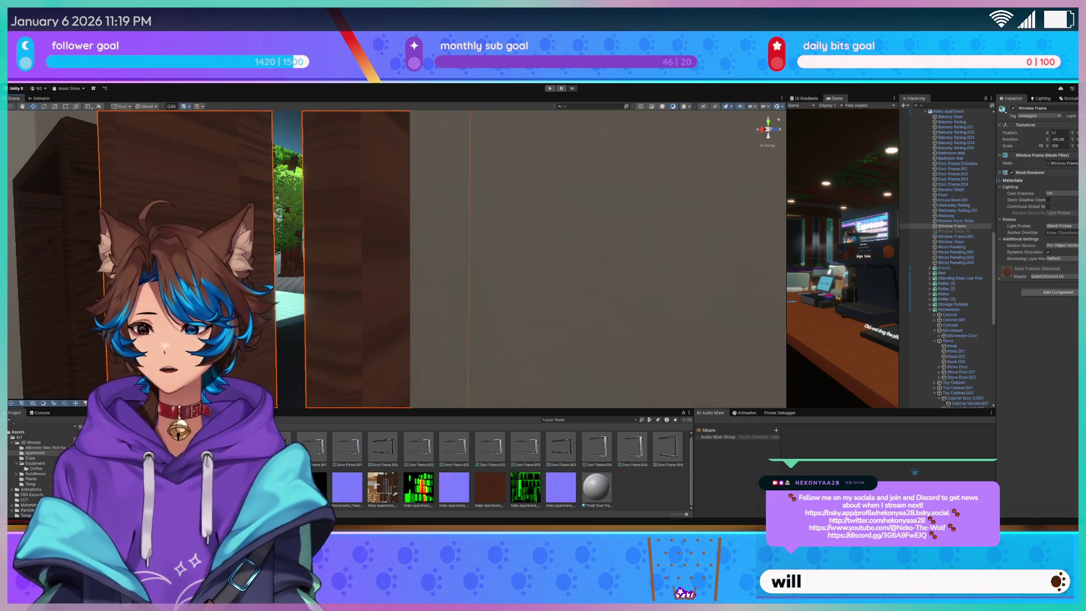
key(f)
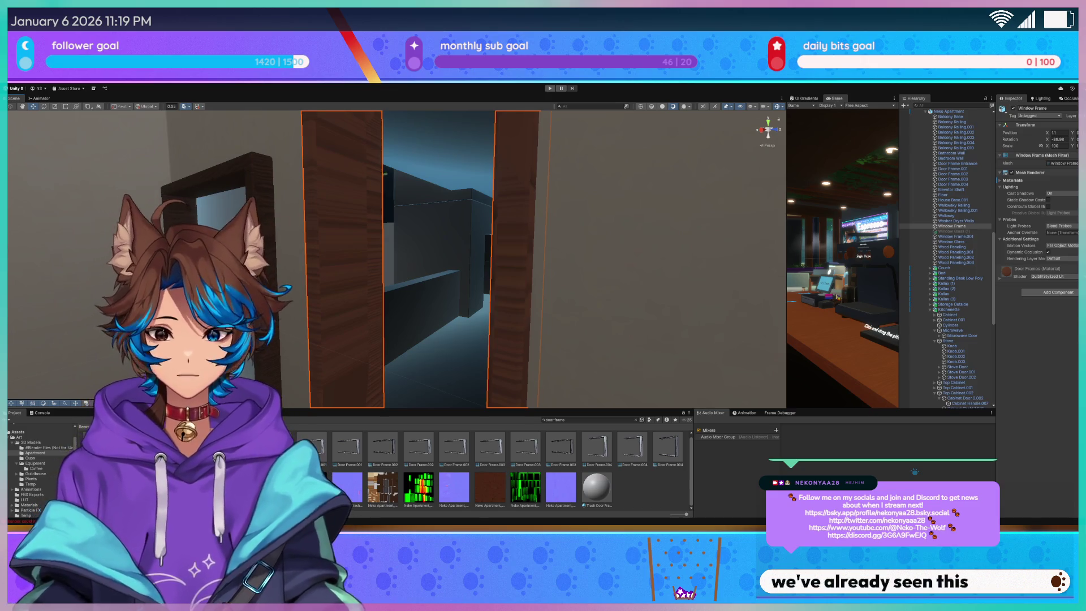
Fly from the doorway into the kitchen to show the white island and stools
drag(578, 409, 633, 409)
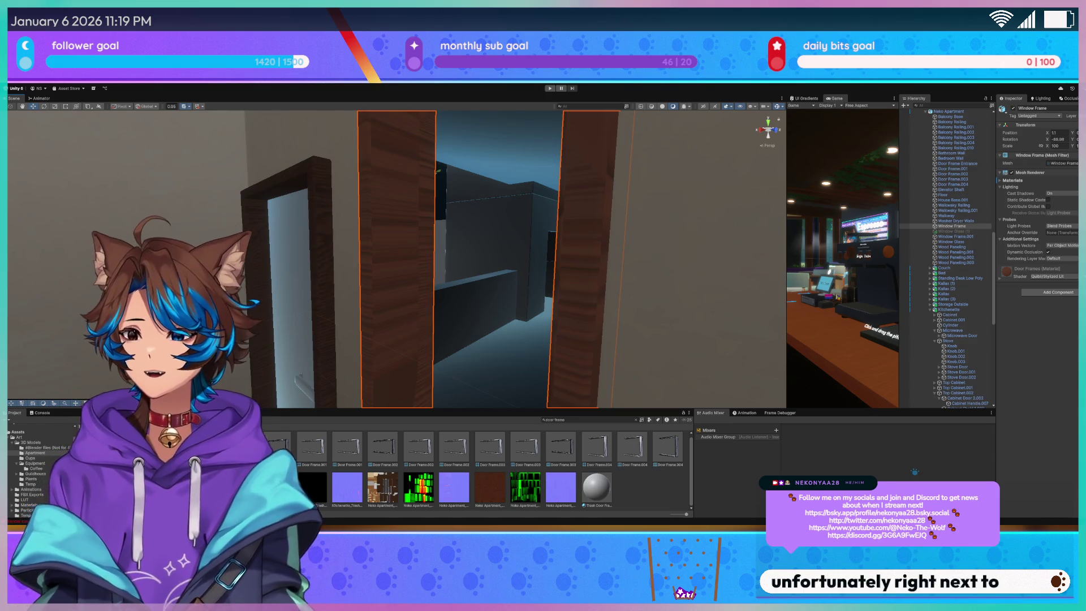
drag(339, 271, 297, 272)
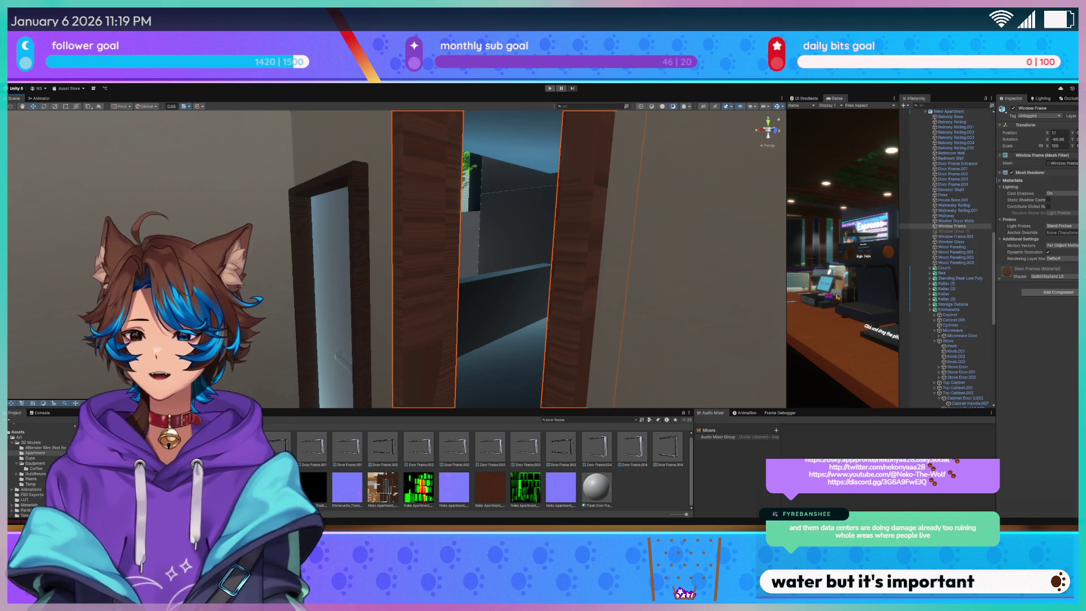
mouse_move(283, 255)
mouse_down()
mouse_move(253, 258)
mouse_move(290, 262)
mouse_move(352, 293)
mouse_up()
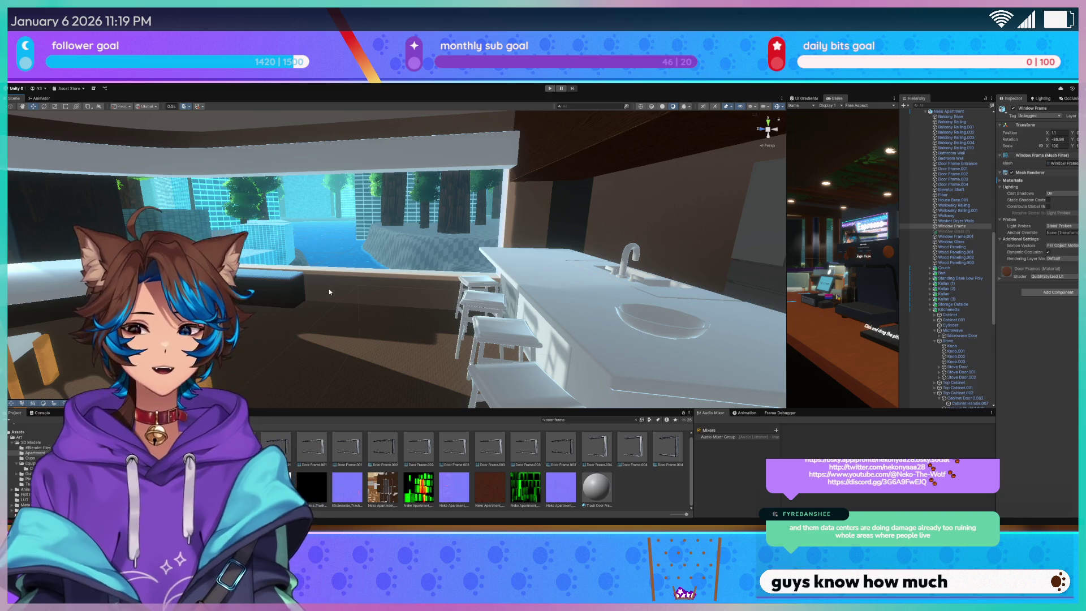
Scale the middle dining chair narrower along X
mouse_move(389, 302)
mouse_down()
mouse_move(306, 300)
mouse_move(416, 323)
mouse_move(422, 336)
mouse_up()
click(418, 323)
key(r)
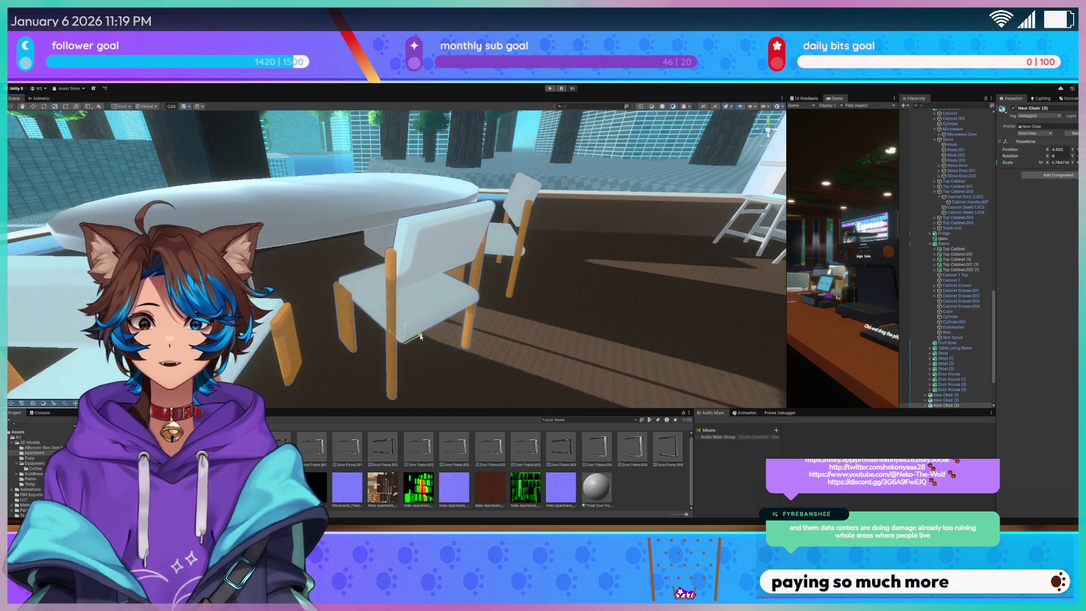
key(ctrl+z)
drag(422, 336, 407, 336)
scroll(310, 288, down, 3)
Delete the left and right dining chairs
click(337, 334)
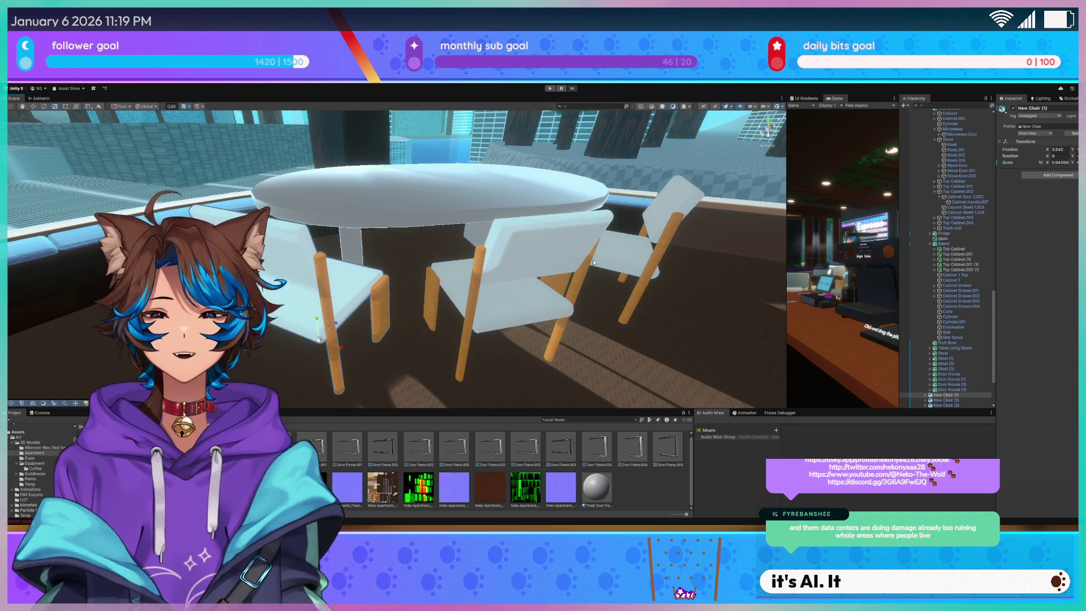
key(Delete)
click(645, 249)
key(Delete)
Duplicate the middle chair twice, rotating each copy to face the table
click(510, 308)
key(ctrl+d)
key(e)
mouse_move(486, 361)
mouse_down()
mouse_move(293, 332)
mouse_move(267, 292)
mouse_up()
key(w)
click(267, 292)
key(ctrl+d)
key(e)
drag(290, 327, 440, 322)
key(w)
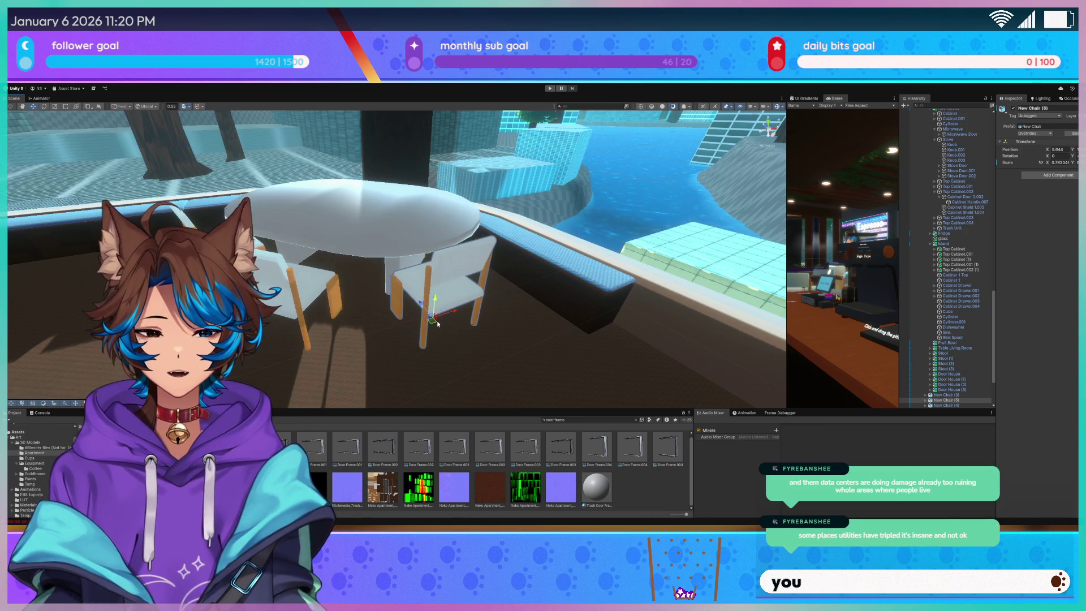
Lower the view to table level and pull back over the kitchen to review the chairs
scroll(426, 229, up, 2)
drag(425, 229, 371, 185)
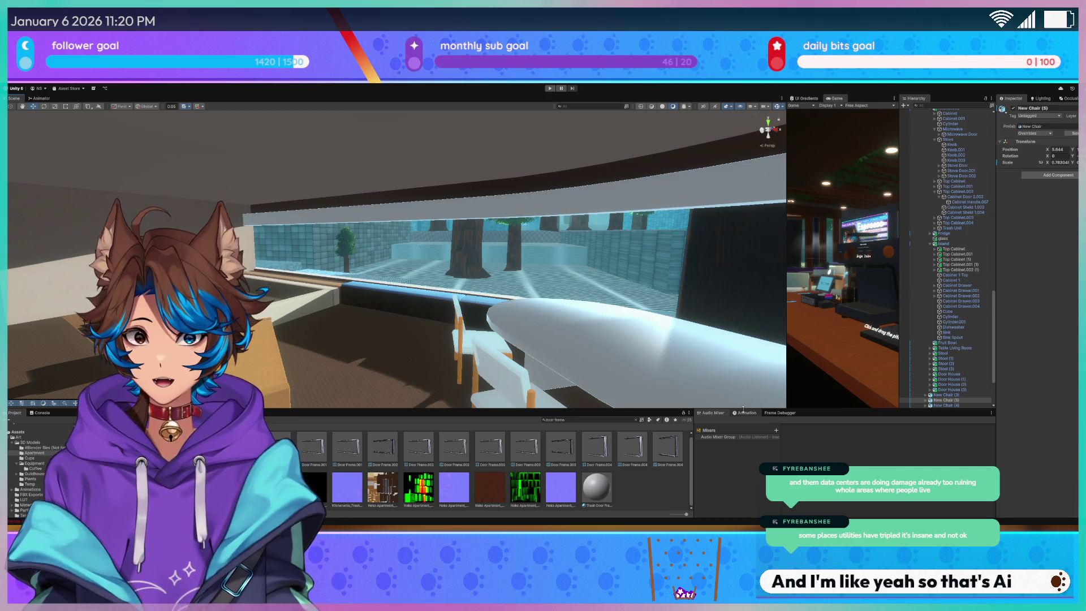
mouse_move(417, 263)
mouse_down()
mouse_move(360, 263)
mouse_move(357, 284)
mouse_move(388, 263)
mouse_move(443, 298)
mouse_move(491, 301)
mouse_move(473, 237)
mouse_move(546, 242)
mouse_move(502, 287)
mouse_move(309, 289)
mouse_move(349, 292)
mouse_up()
mouse_move(349, 292)
mouse_down()
mouse_move(377, 294)
mouse_move(329, 297)
mouse_move(613, 323)
mouse_move(529, 435)
mouse_up()
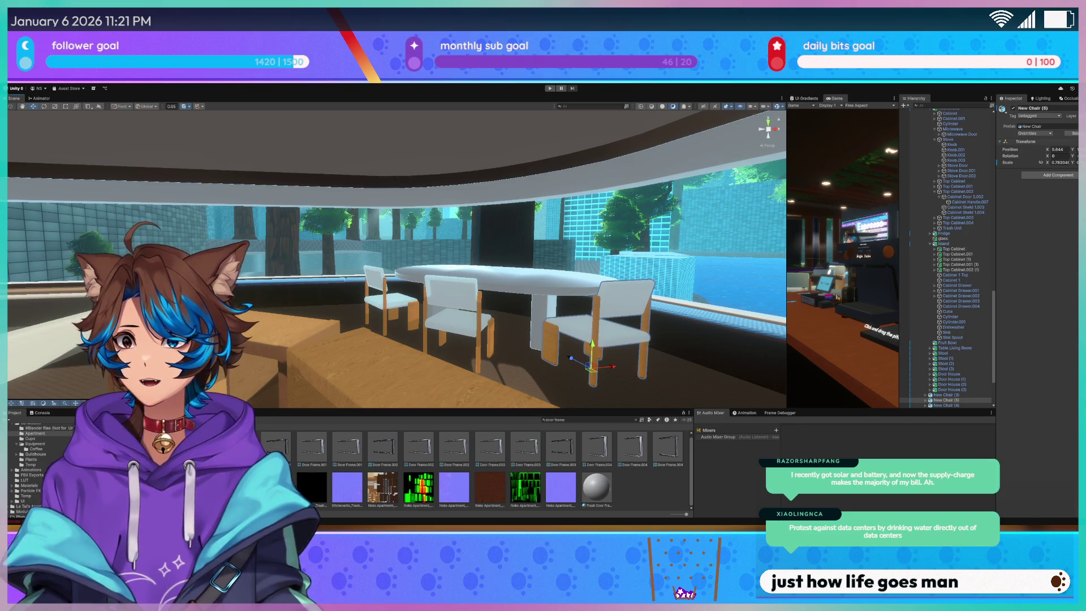
Orbit past the dining table toward the wall, ending on the doorways and wooden table
drag(300, 277, 89, 293)
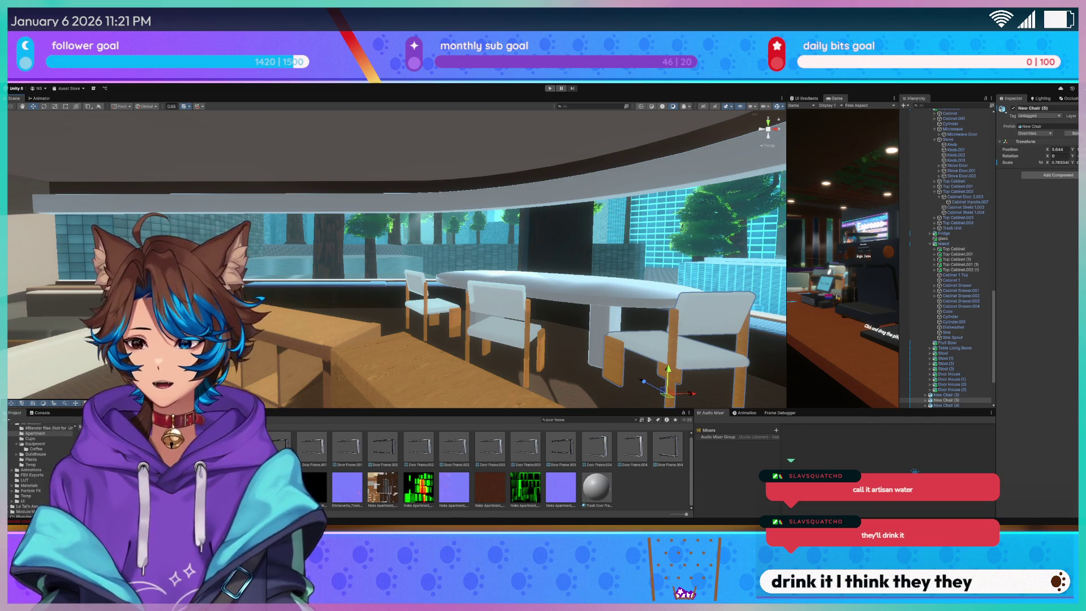
scroll(396, 258, up, 5)
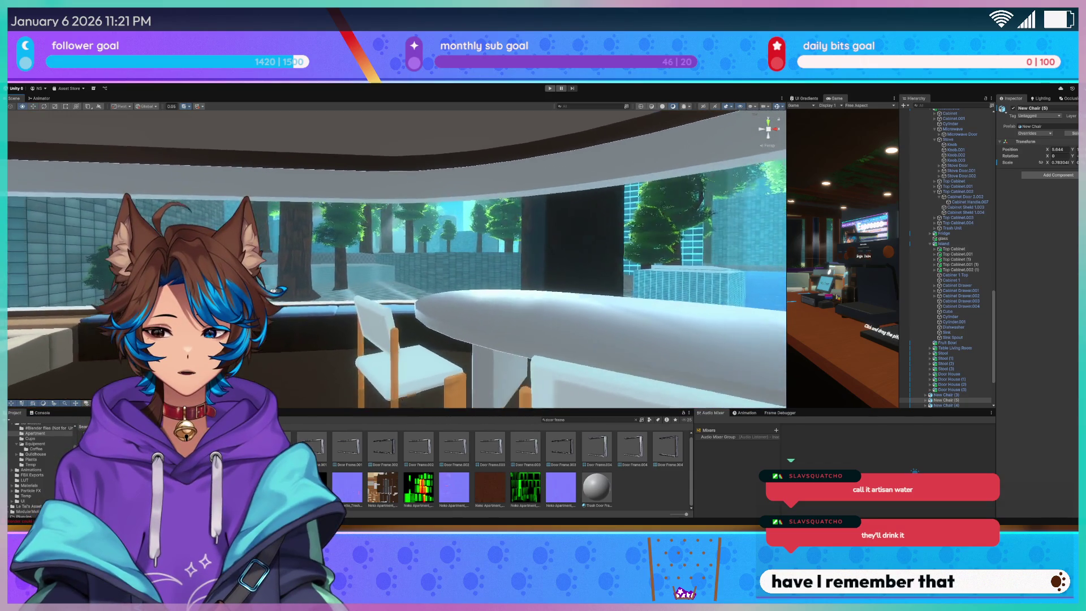
drag(310, 269, 244, 272)
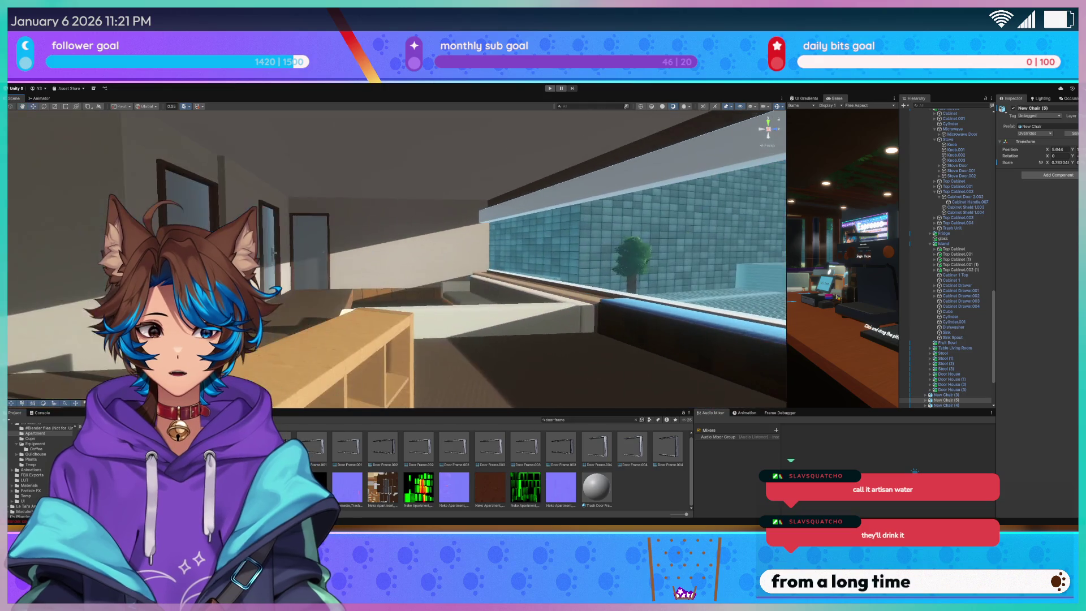
drag(325, 265, 309, 277)
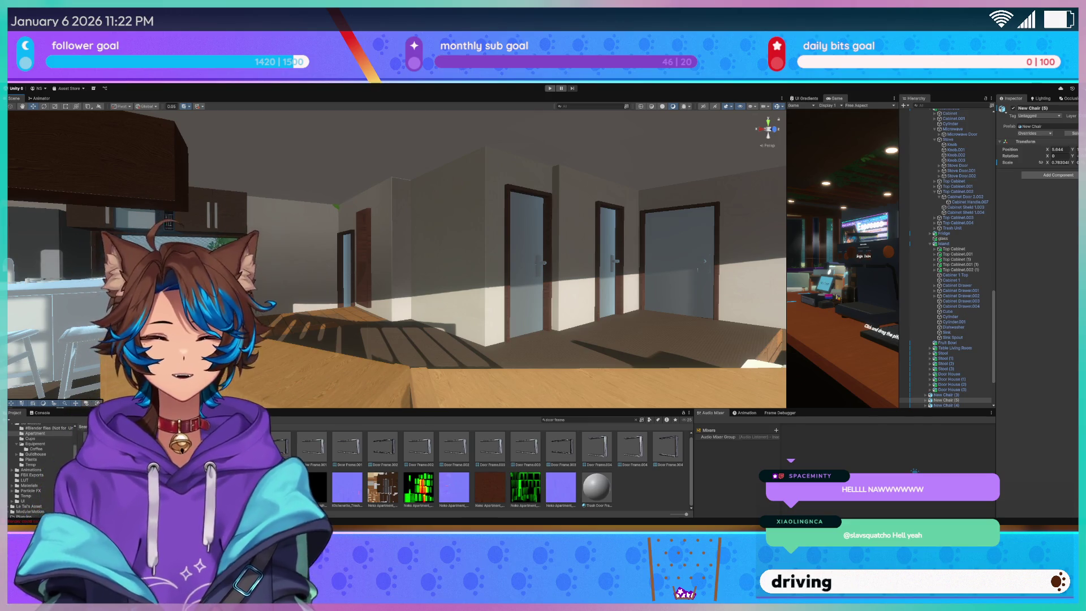
Turn across the cabinets, fly toward the long window, and select the tree outside
drag(554, 236, 611, 235)
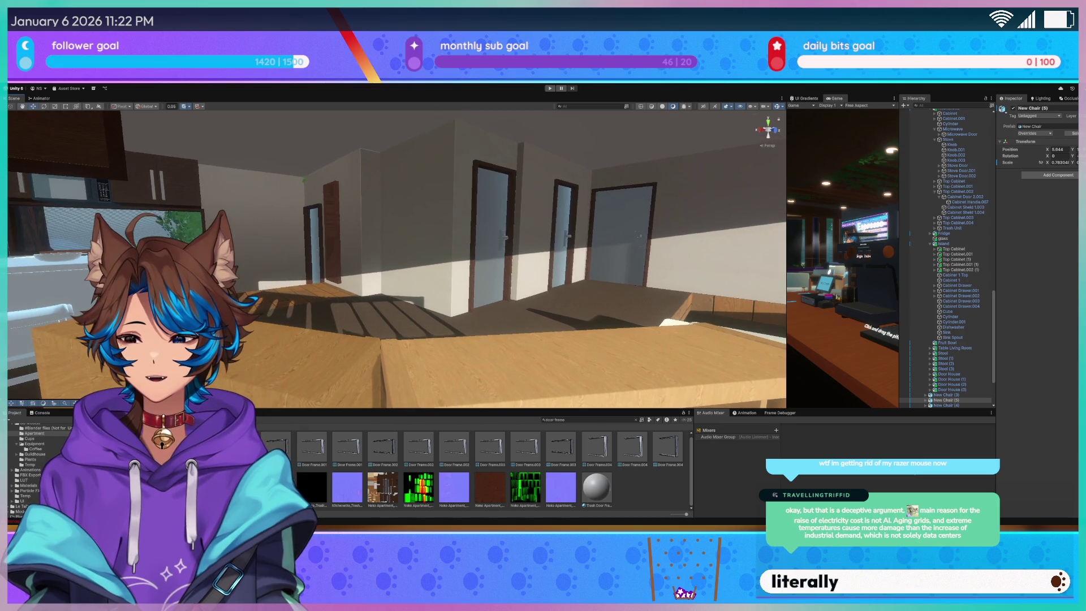
drag(287, 245, 274, 243)
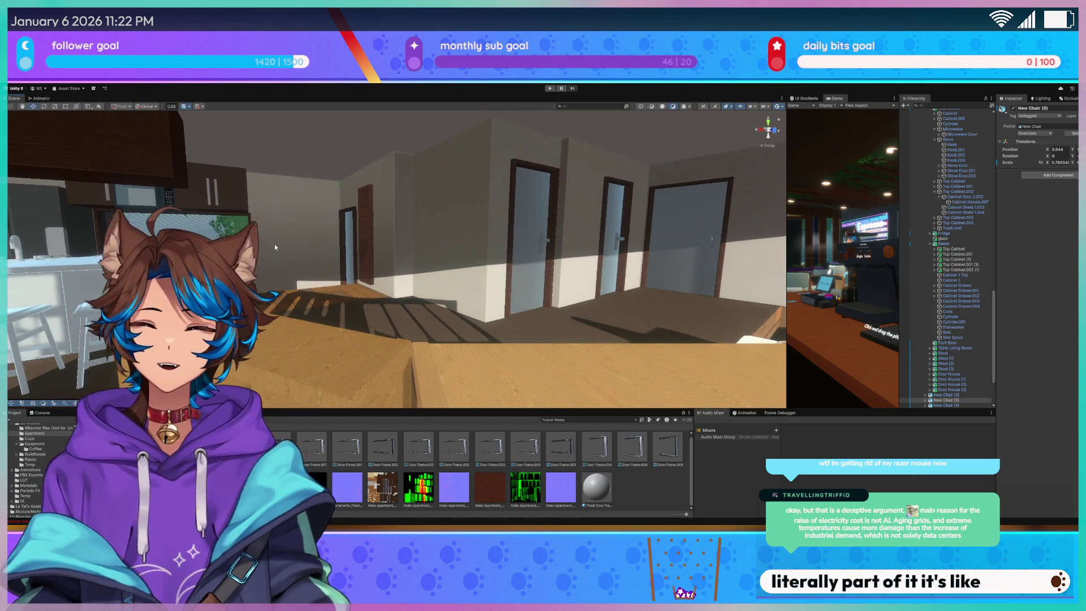
mouse_move(198, 228)
mouse_down()
mouse_move(208, 219)
mouse_move(522, 259)
mouse_up()
mouse_move(407, 312)
mouse_down()
mouse_move(492, 282)
mouse_move(412, 240)
mouse_move(445, 281)
mouse_move(421, 291)
mouse_up()
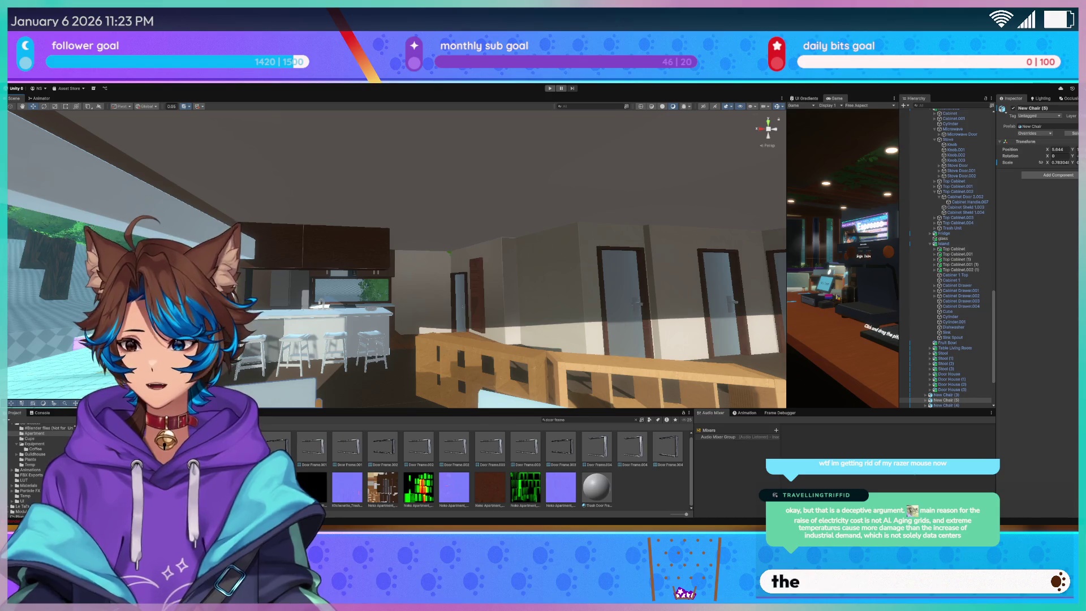
mouse_move(434, 289)
mouse_down()
mouse_move(507, 290)
mouse_move(473, 249)
mouse_move(406, 213)
mouse_move(529, 232)
mouse_move(447, 340)
mouse_move(463, 280)
mouse_move(547, 224)
mouse_move(457, 168)
mouse_move(380, 172)
mouse_move(526, 312)
mouse_move(517, 296)
mouse_move(438, 298)
mouse_up()
click(437, 360)
Fly past the window, doors and shelf back to the island's four stools, then select the copied dining chair
drag(558, 290, 504, 285)
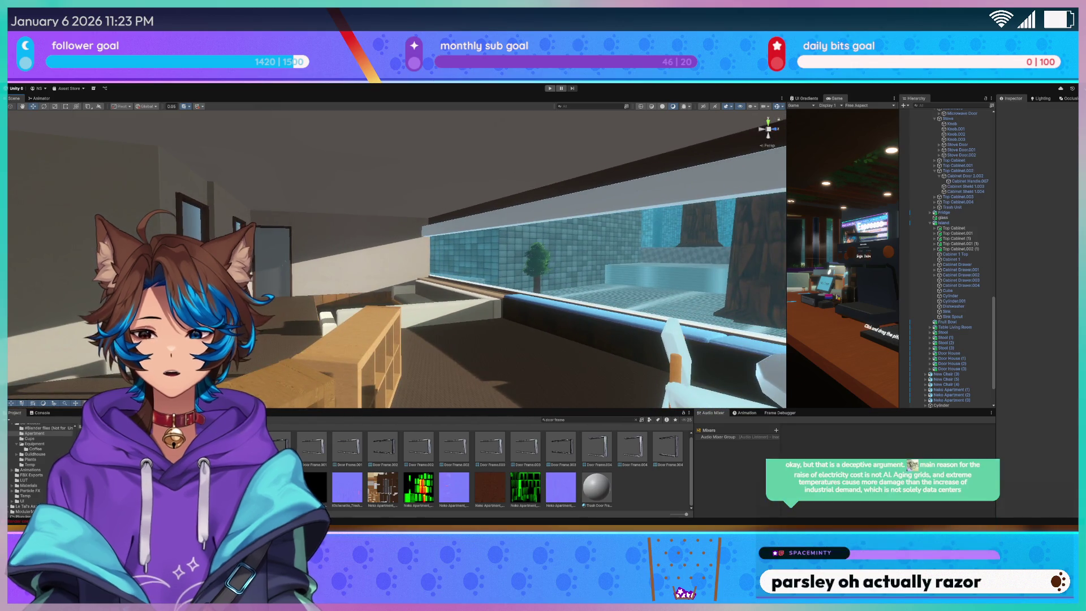
mouse_move(504, 290)
mouse_down()
mouse_move(447, 293)
mouse_move(613, 277)
mouse_move(595, 285)
mouse_up()
drag(485, 293, 362, 300)
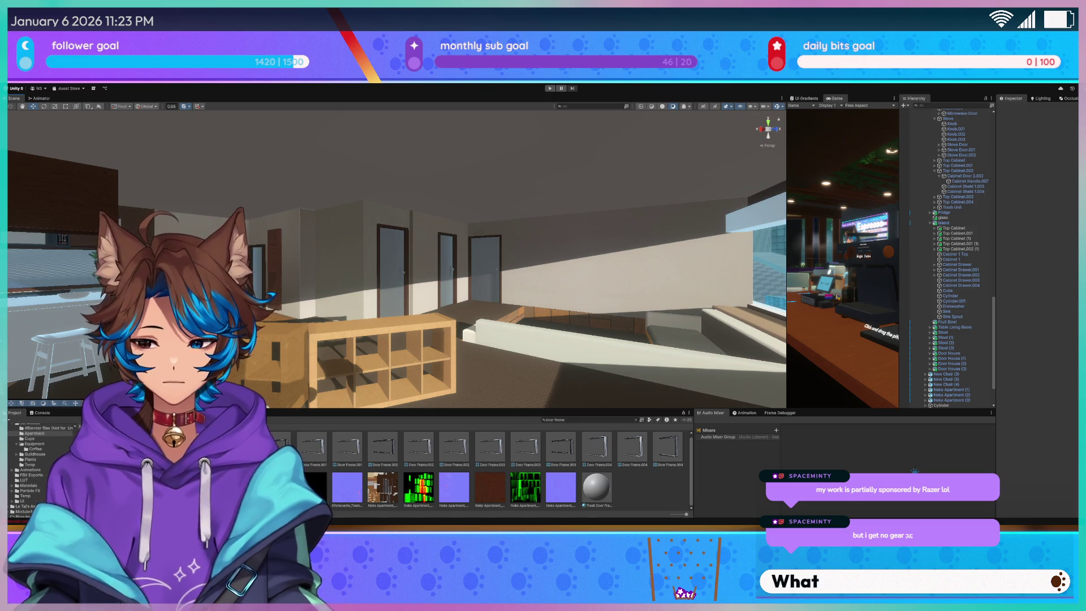
drag(282, 276, 276, 284)
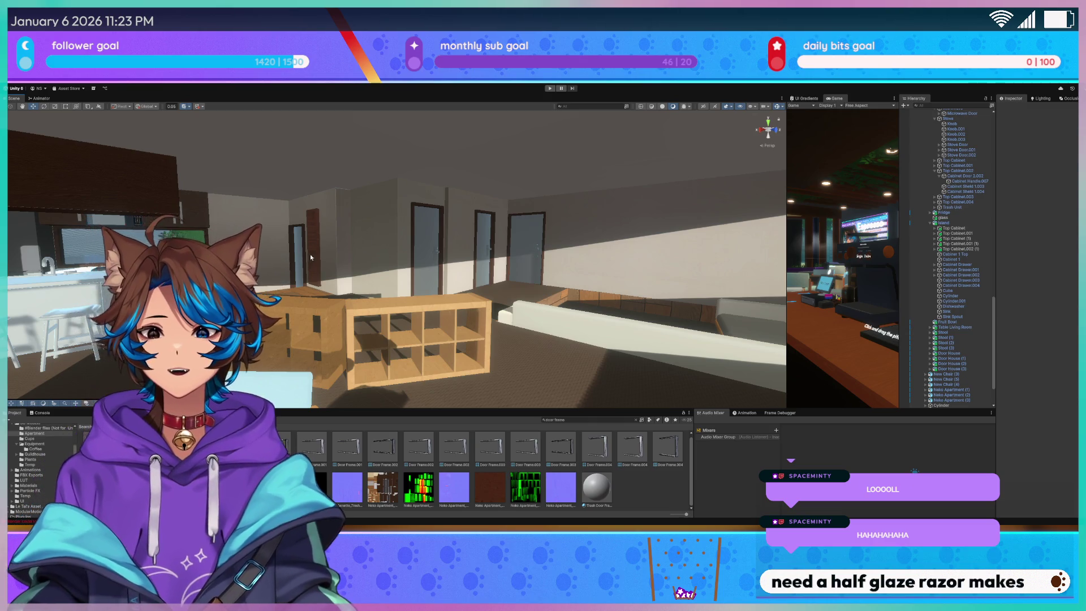
scroll(300, 257, up, 3)
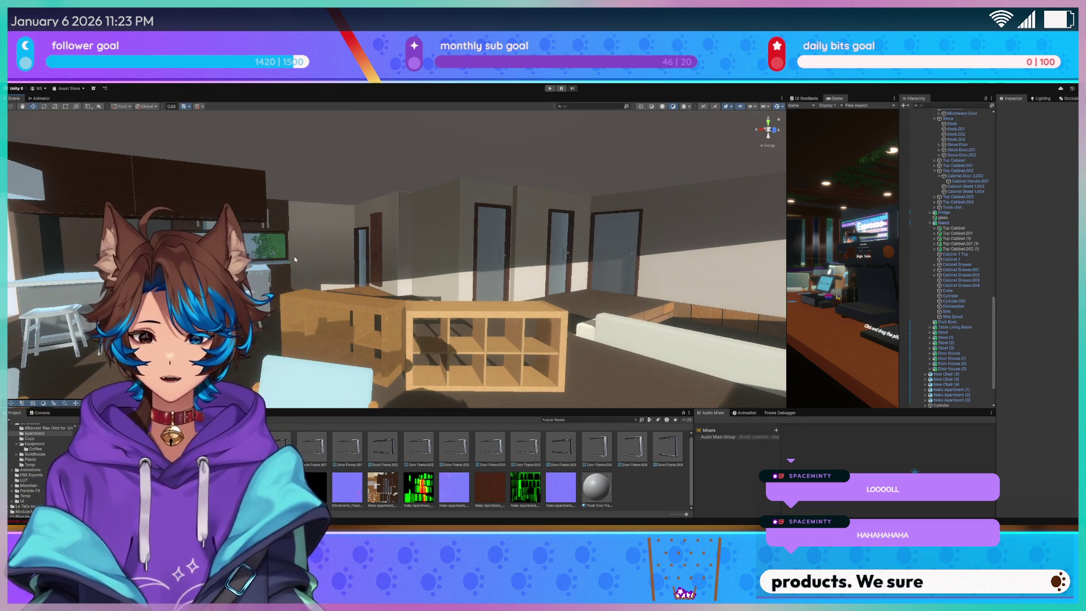
drag(295, 259, 391, 269)
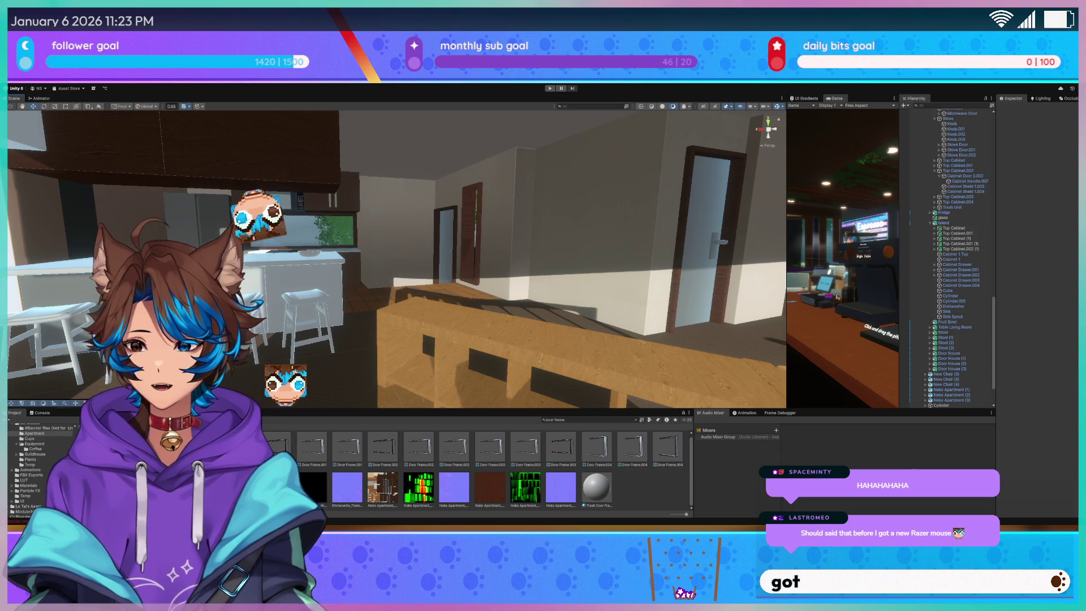
mouse_move(317, 294)
mouse_down()
mouse_move(353, 298)
mouse_move(329, 294)
mouse_move(340, 340)
mouse_move(447, 317)
mouse_move(566, 271)
mouse_up()
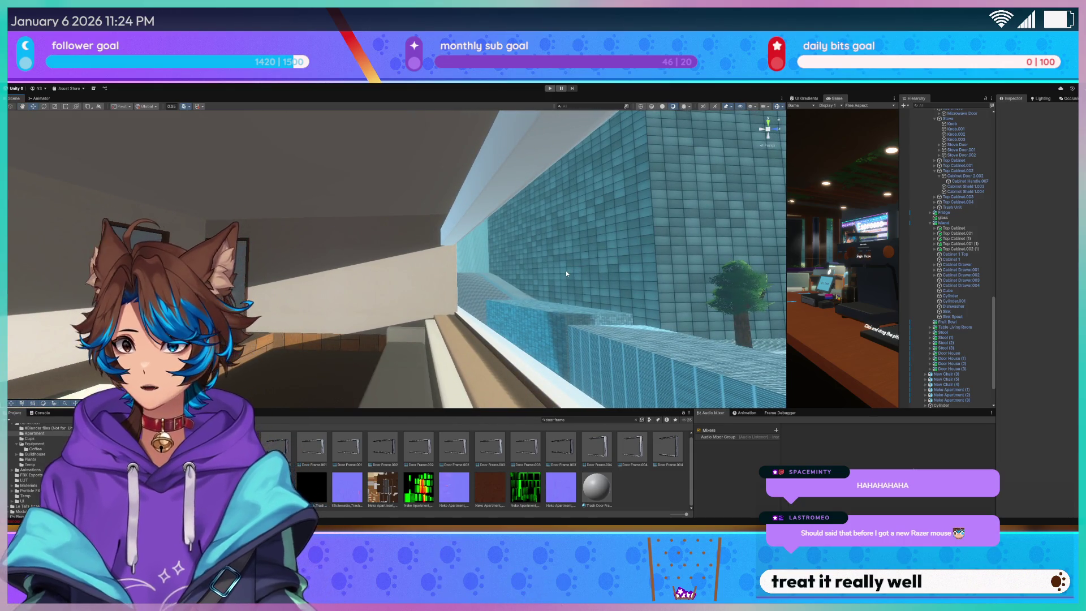
mouse_move(565, 270)
mouse_down()
mouse_move(485, 279)
mouse_move(343, 259)
mouse_move(335, 295)
mouse_up()
click(335, 295)
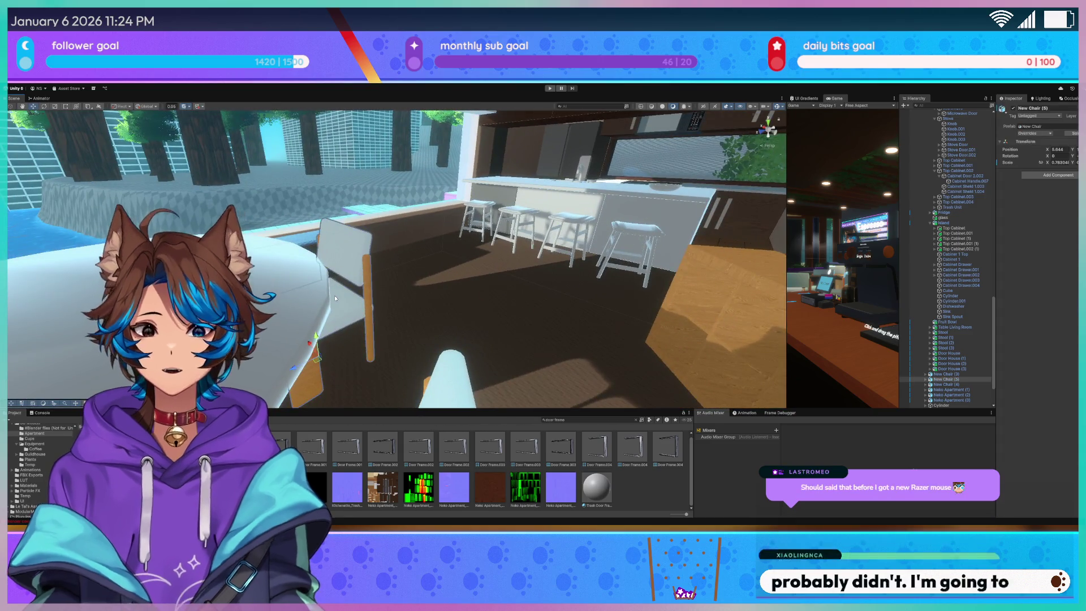
Select the living room table's Cube parts, then the Planter object
click(268, 287)
drag(269, 287, 498, 232)
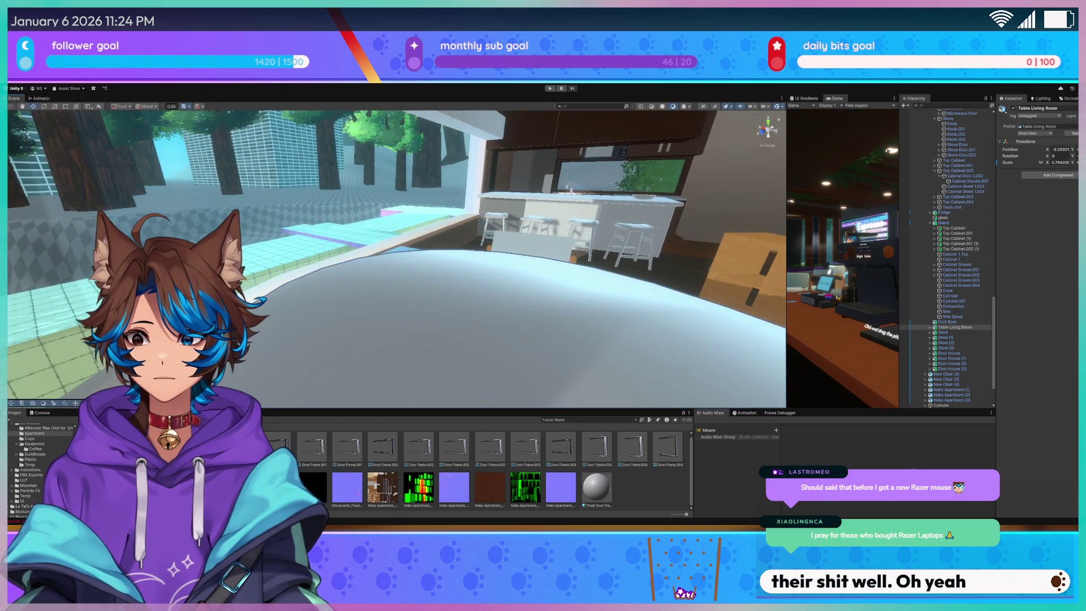
click(930, 326)
click(948, 333)
shift+click(951, 337)
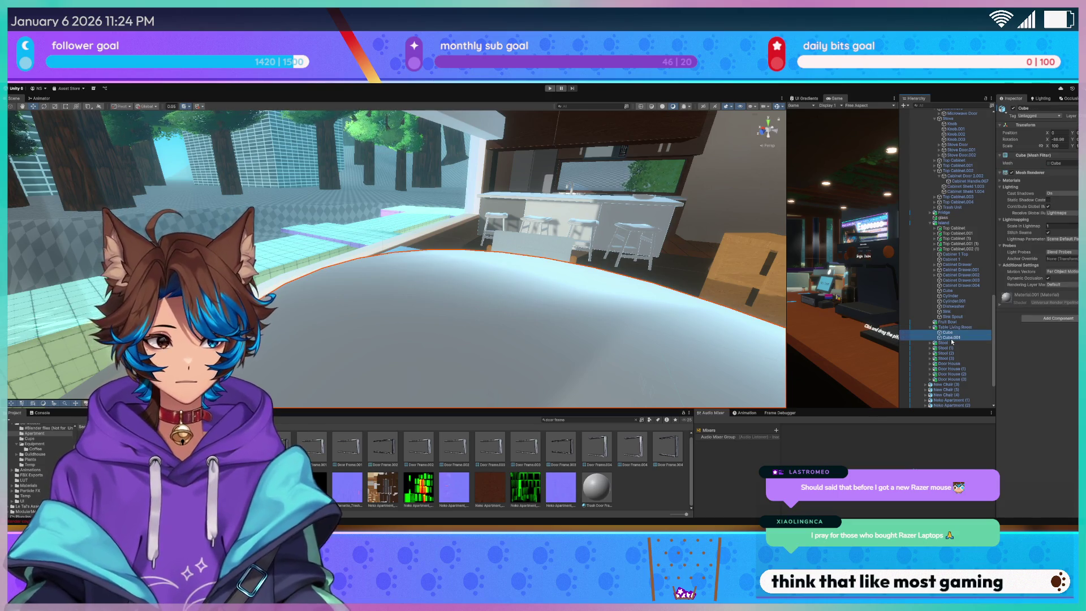
mouse_move(368, 238)
mouse_down()
mouse_move(451, 228)
mouse_move(388, 218)
mouse_up()
click(388, 217)
mouse_move(396, 254)
mouse_down()
mouse_move(362, 290)
mouse_move(509, 255)
mouse_up()
Make House Base.001 and House Base.003 contribute global illumination
shift+click(720, 237)
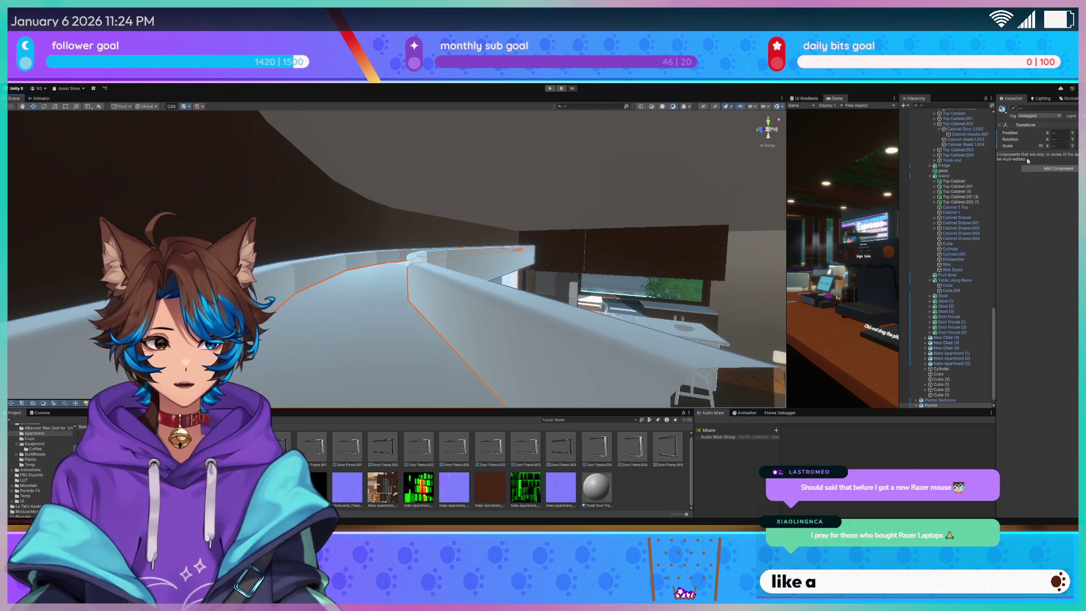
scroll(939, 383, down, 1)
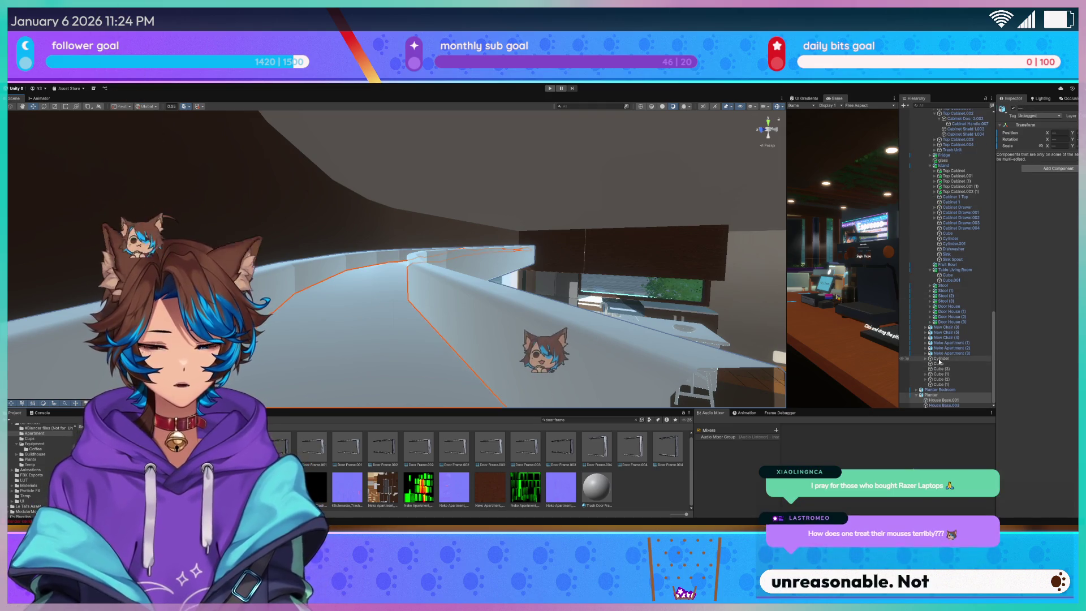
click(944, 400)
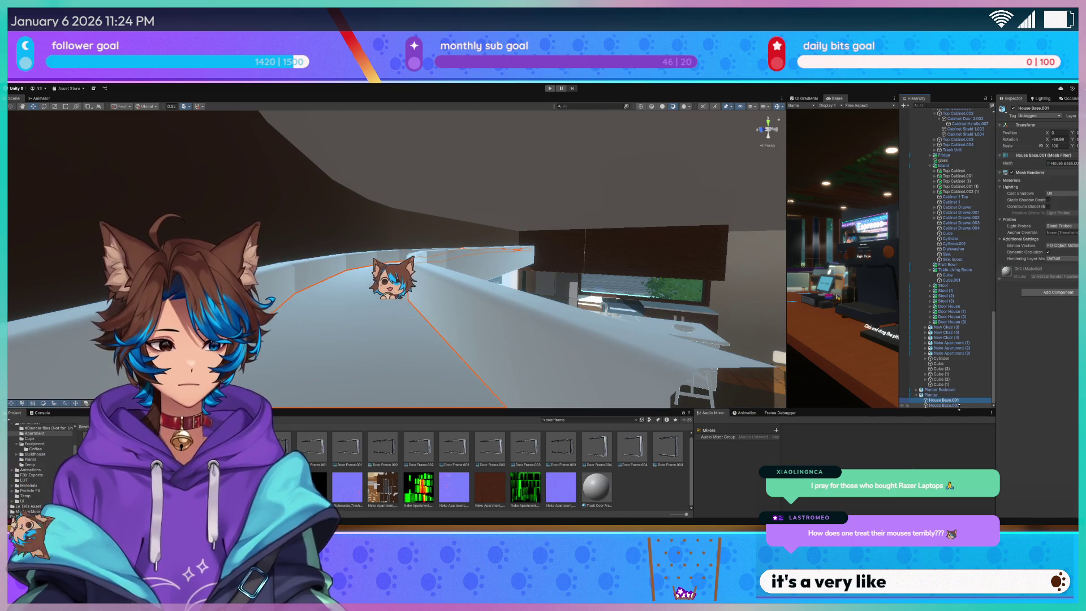
shift+click(956, 405)
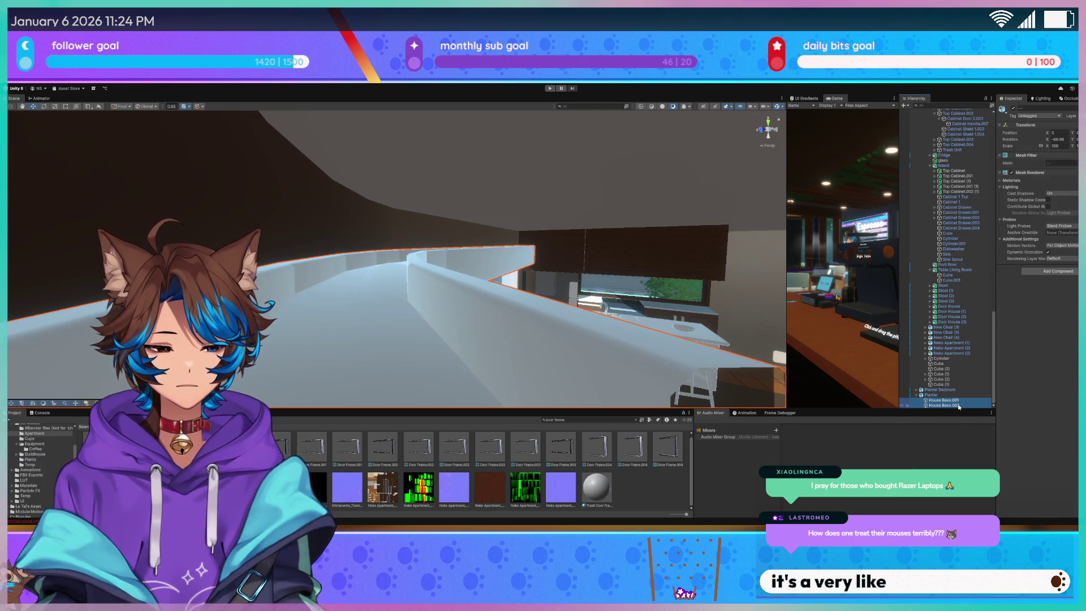
click(1048, 206)
Tick Contribute Global Illumination for Planter Bedroom's Cube and Cube.001
mouse_move(566, 257)
mouse_down()
mouse_move(465, 283)
mouse_move(453, 274)
mouse_move(474, 297)
mouse_move(383, 323)
mouse_up()
click(383, 323)
click(383, 324)
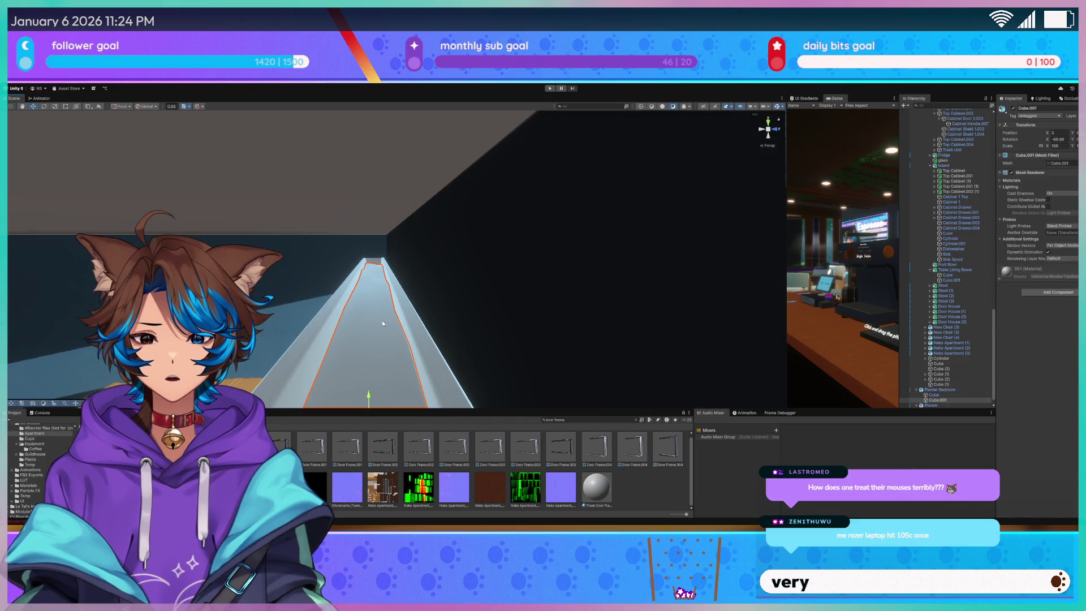
click(937, 395)
shift+click(945, 401)
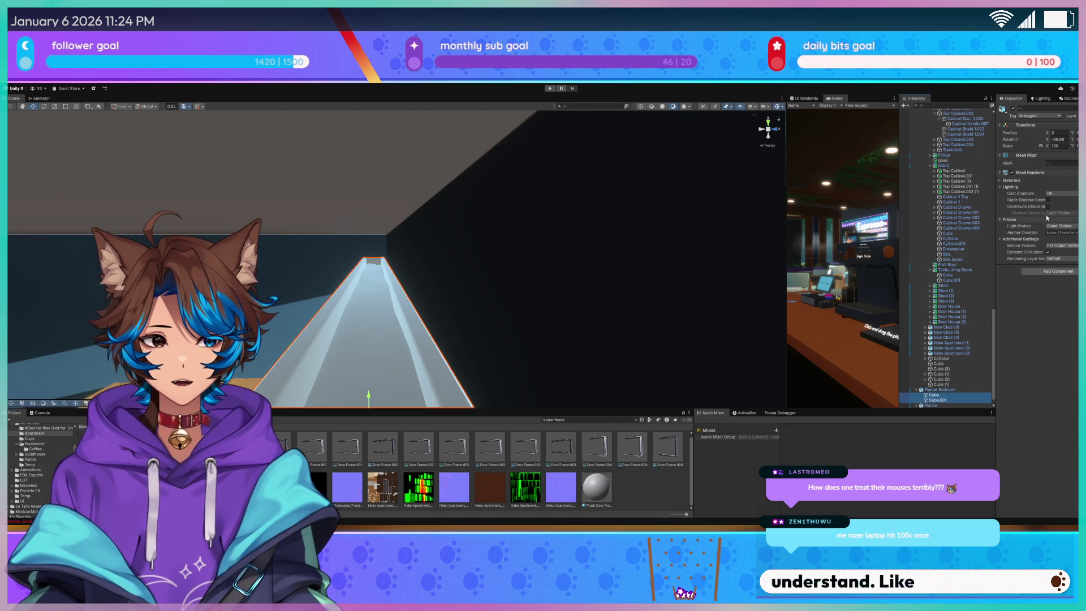
click(1048, 206)
mouse_move(493, 272)
mouse_down()
mouse_move(429, 300)
mouse_move(386, 293)
mouse_up()
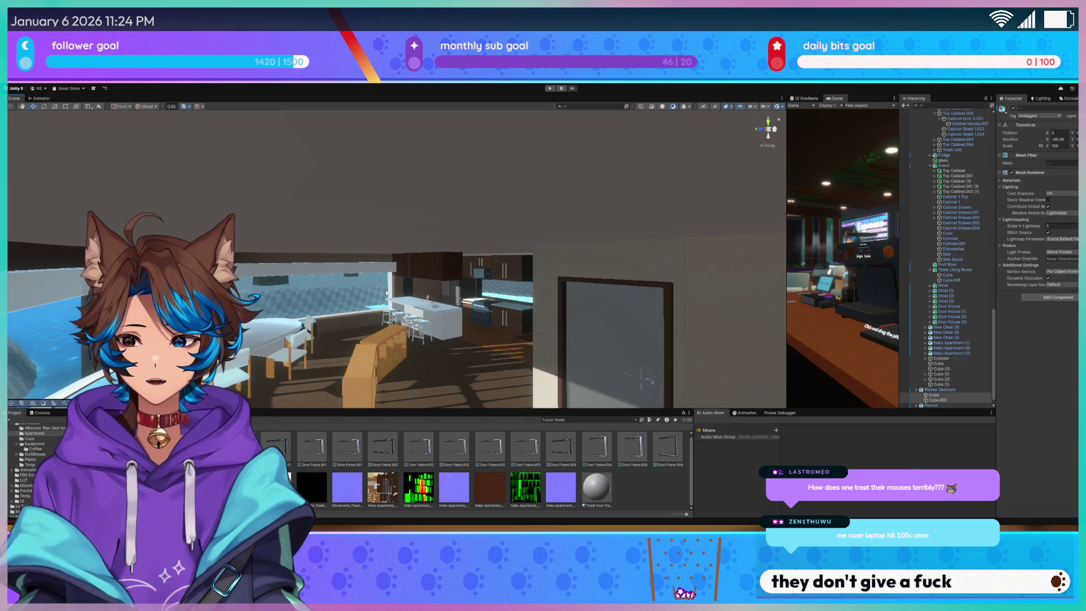
scroll(374, 294, up, 3)
drag(371, 293, 395, 321)
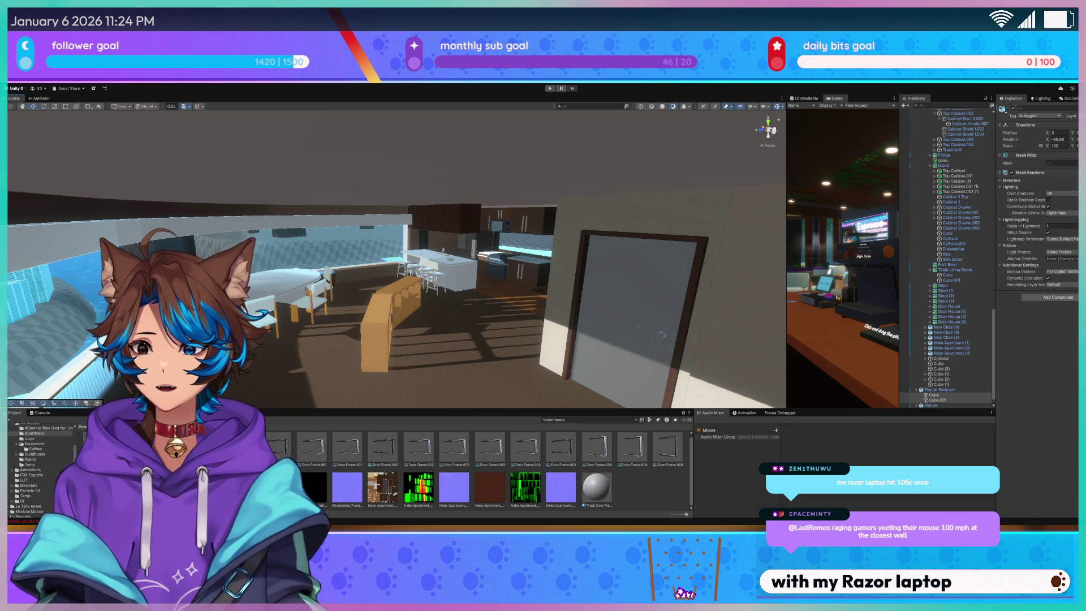
drag(306, 317, 325, 336)
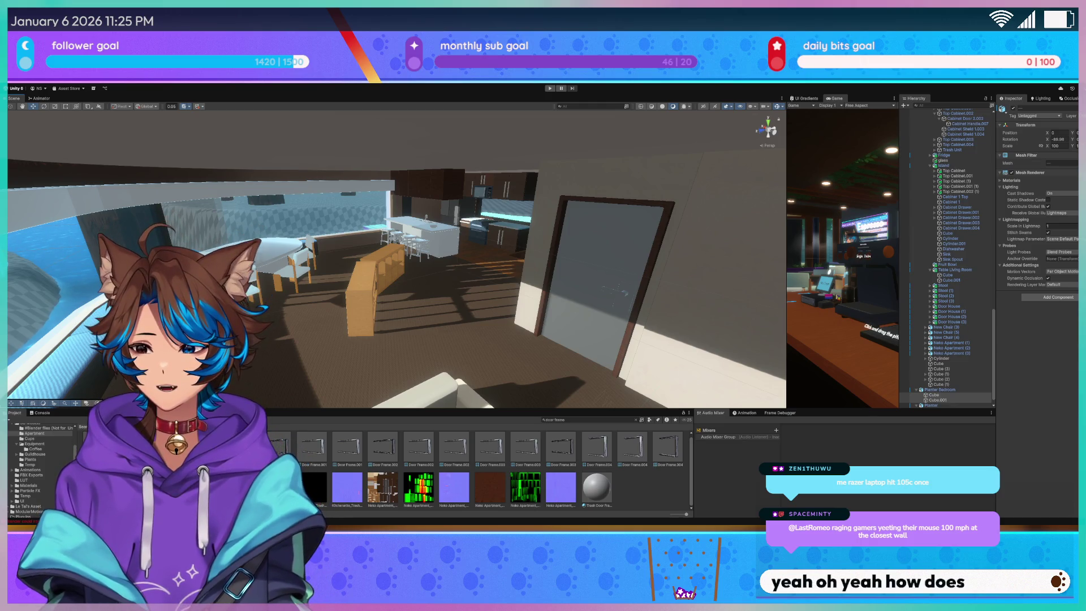
mouse_move(272, 283)
mouse_down()
mouse_move(237, 286)
mouse_move(272, 284)
mouse_move(305, 247)
mouse_up()
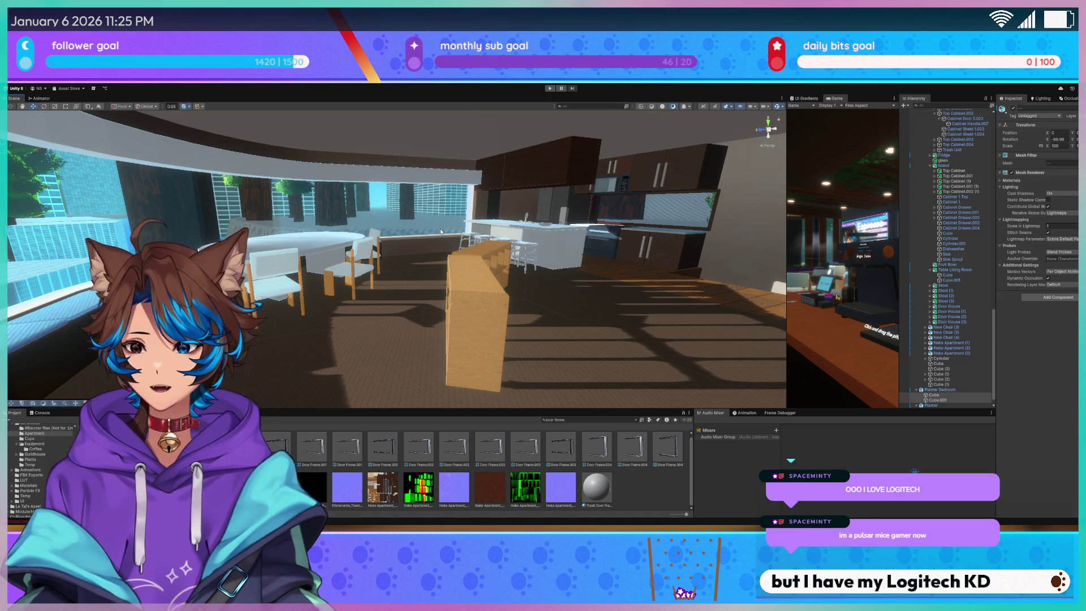
drag(410, 272, 438, 227)
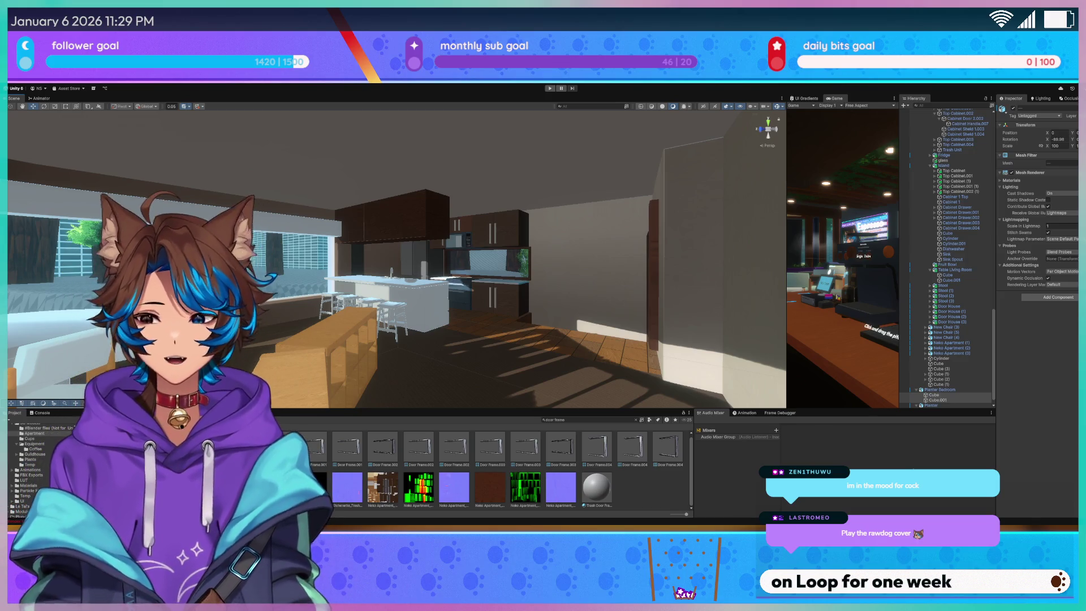
drag(410, 286, 397, 296)
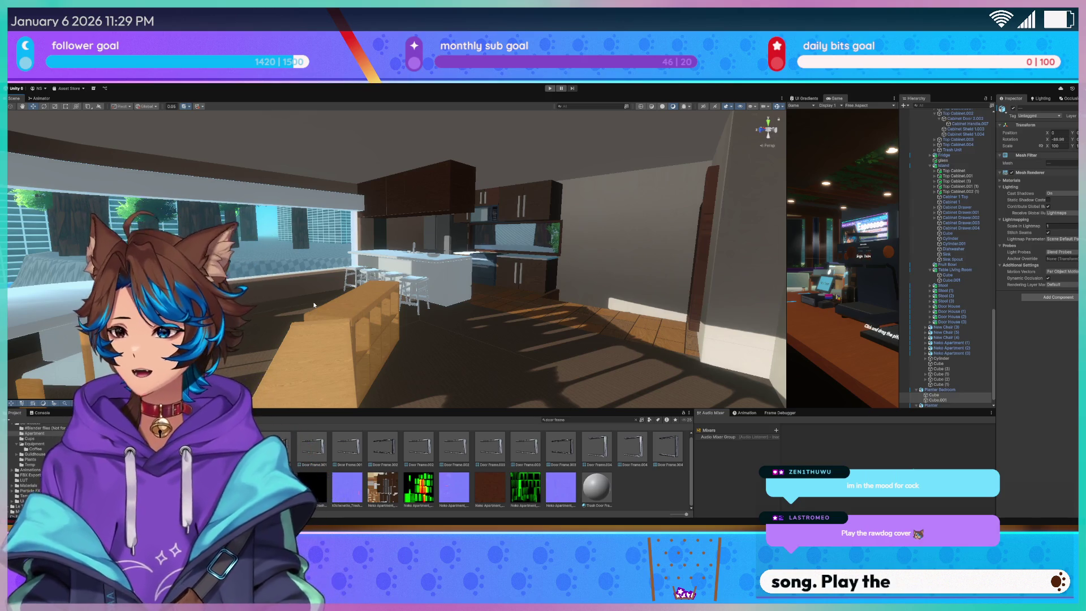
scroll(308, 315, up, 3)
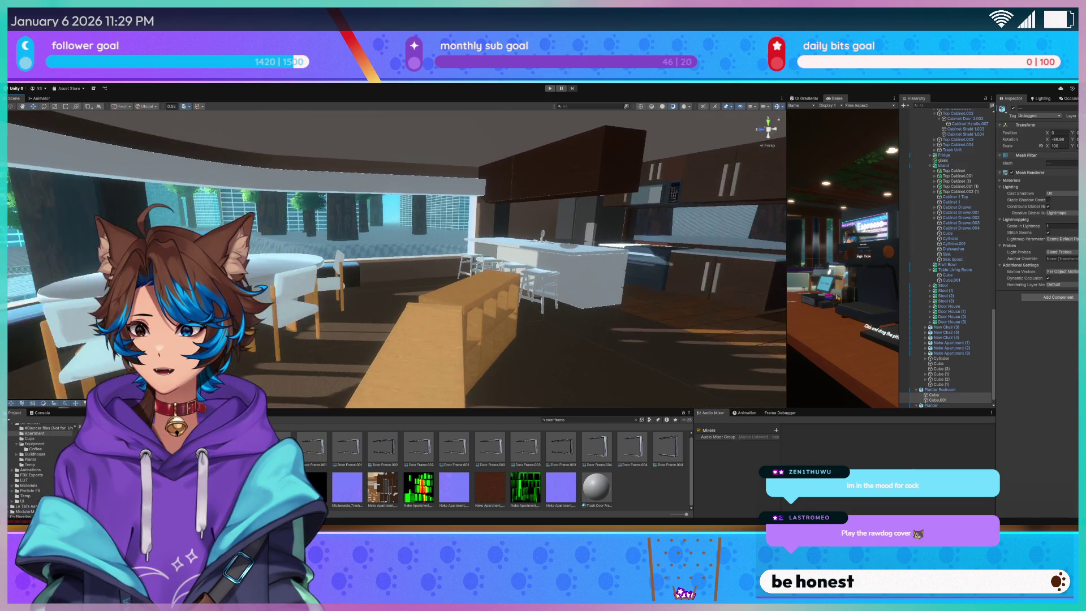
scroll(308, 314, up, 5)
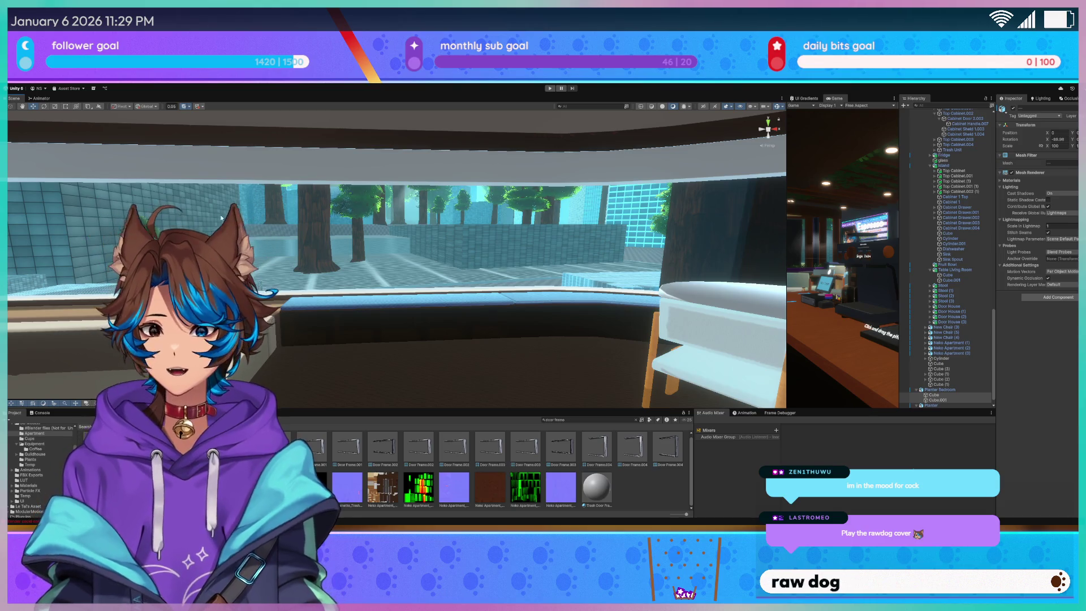
drag(294, 257, 399, 241)
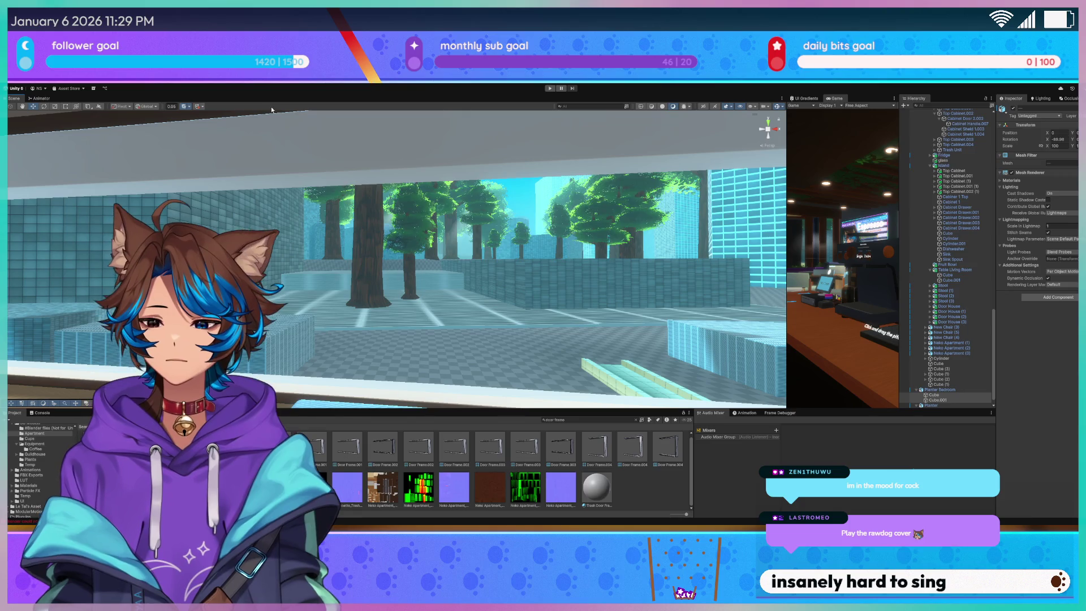
mouse_move(428, 242)
mouse_down()
mouse_move(503, 255)
mouse_move(435, 260)
mouse_move(557, 244)
mouse_up()
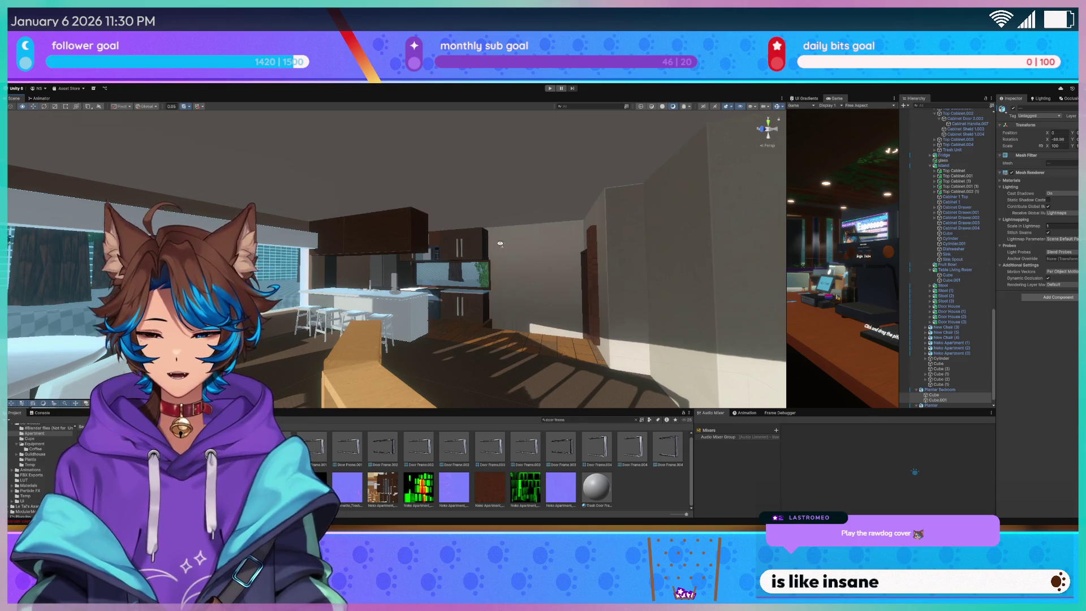
drag(486, 283, 513, 257)
key(w)
mouse_move(293, 275)
mouse_down()
mouse_move(265, 311)
mouse_move(144, 323)
mouse_up()
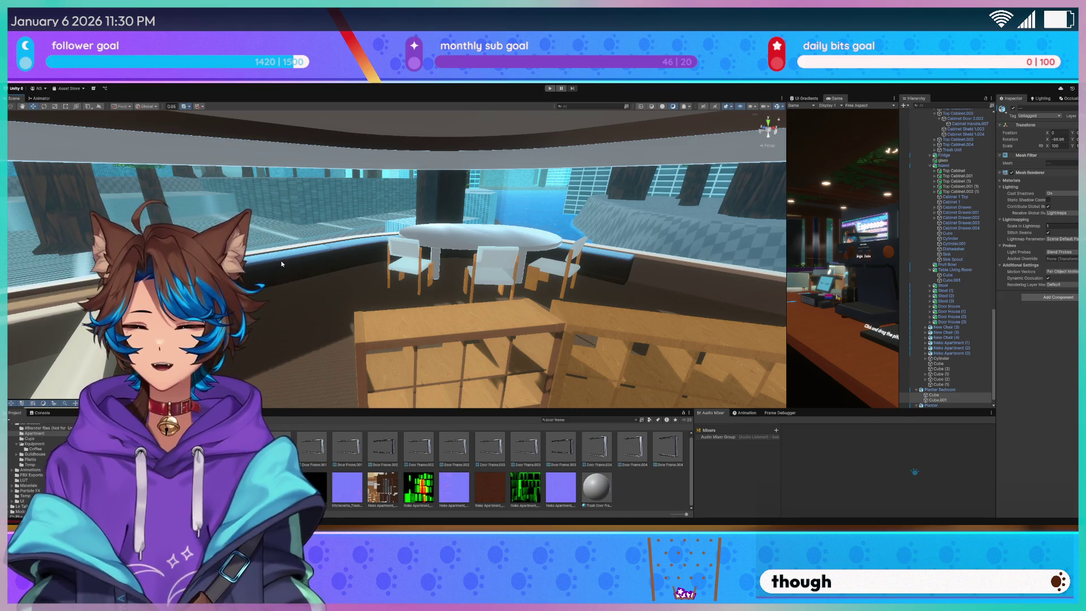
key(w)
mouse_move(290, 299)
mouse_down()
mouse_move(271, 308)
mouse_move(260, 294)
mouse_move(277, 280)
mouse_move(509, 266)
mouse_move(414, 286)
mouse_move(392, 273)
mouse_up()
key(s)
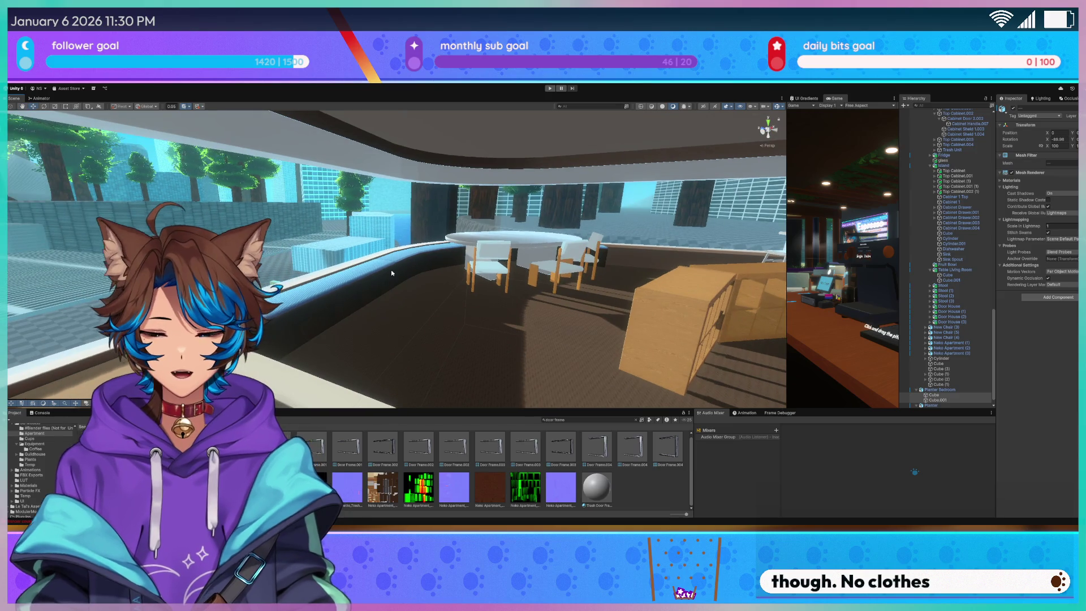
drag(435, 307, 565, 281)
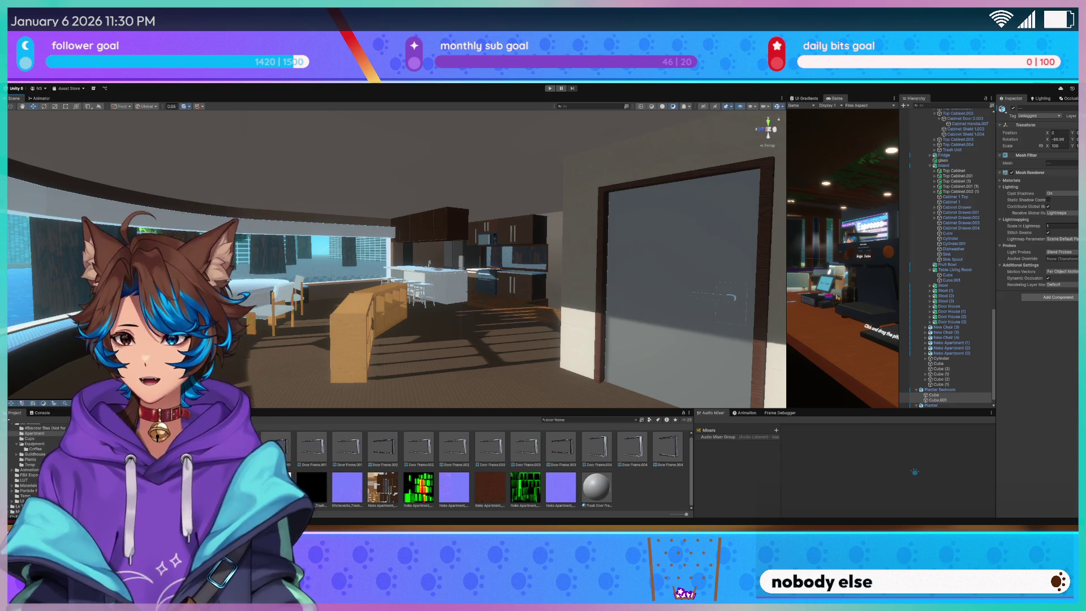
mouse_move(77, 307)
mouse_down()
mouse_move(362, 315)
mouse_move(293, 184)
mouse_move(276, 275)
mouse_move(294, 169)
mouse_move(328, 175)
mouse_move(414, 267)
mouse_up()
click(317, 170)
key(w)
drag(542, 313, 422, 333)
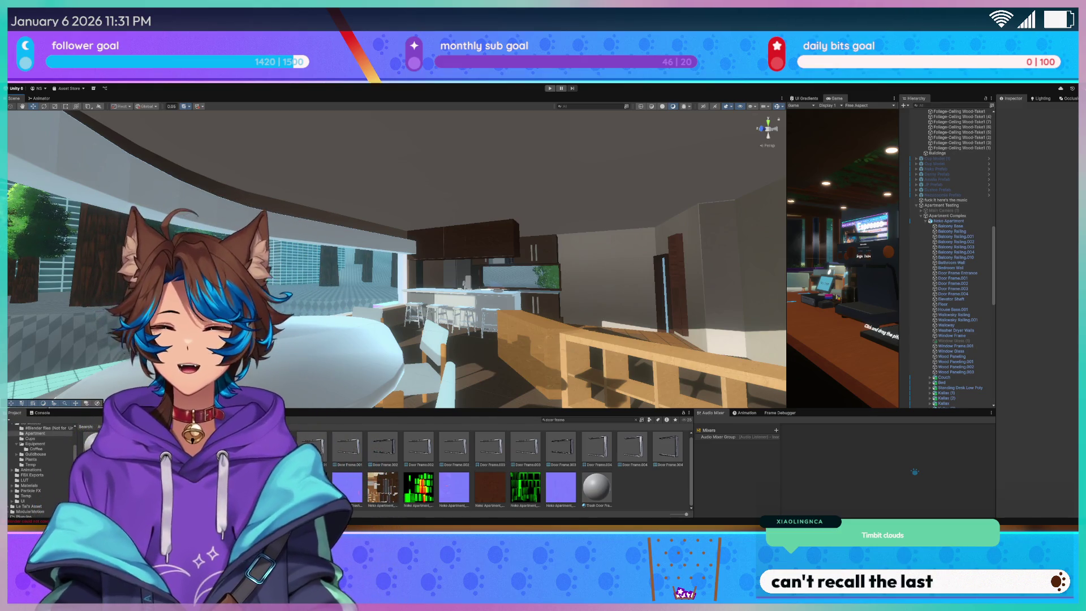
Clear the door frame search and expand Assets > Materials in the Project window
scroll(39, 457, down, 3)
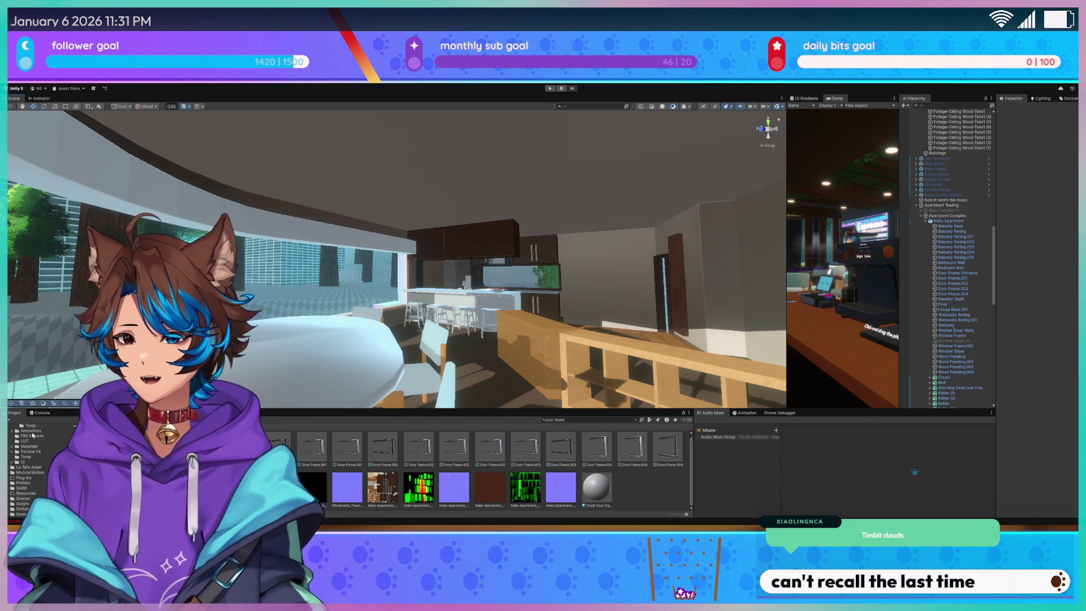
click(24, 441)
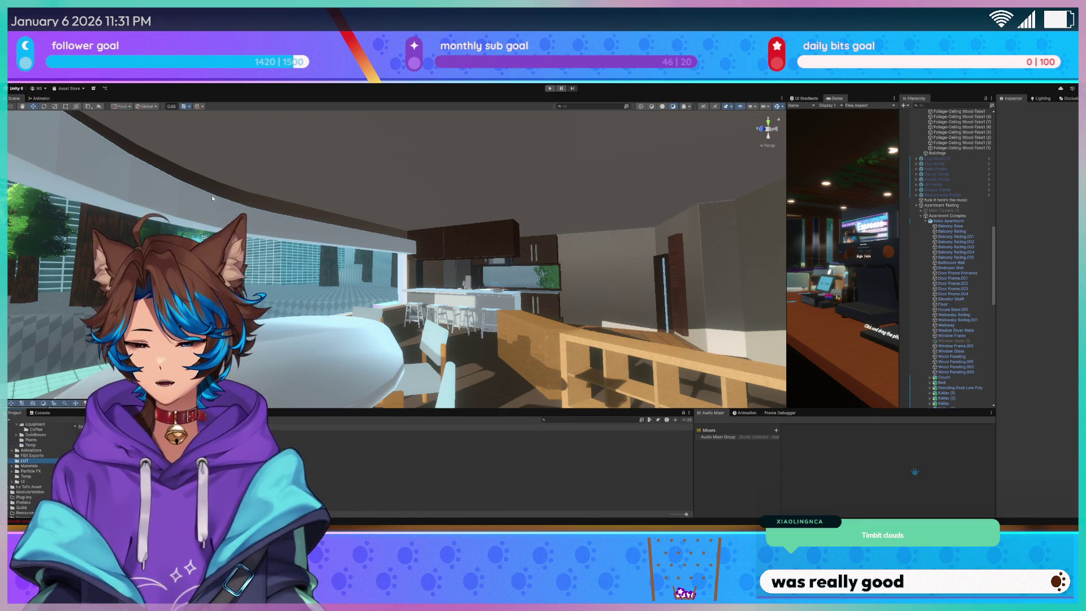
scroll(209, 212, up, 2)
scroll(36, 459, down, 2)
click(29, 447)
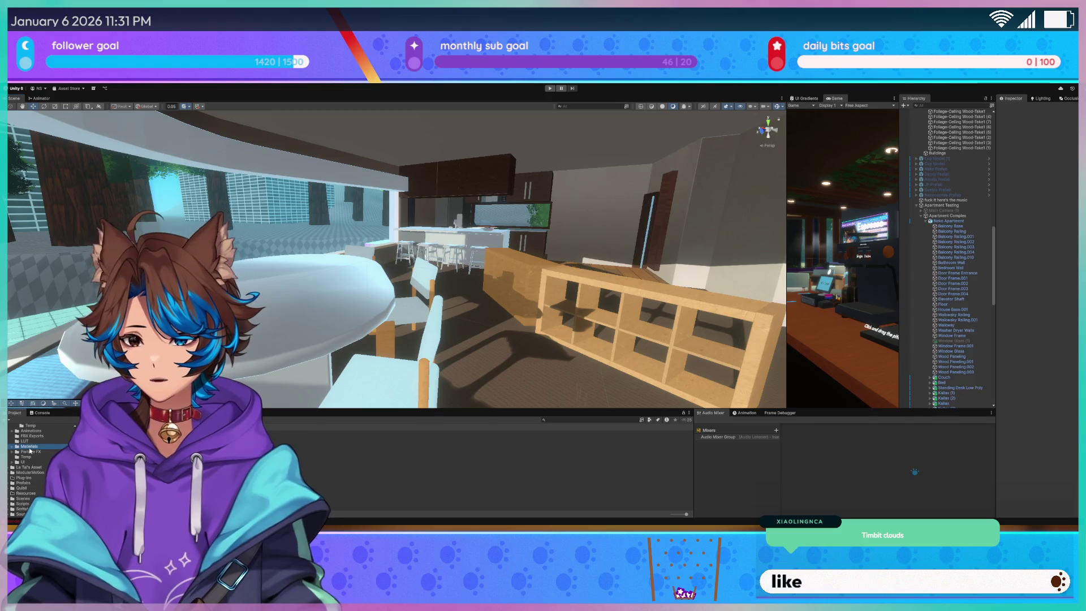
click(12, 447)
click(36, 467)
Look through the Living Room, Couch and Table material folders, then open Apartment
scroll(36, 470, down, 1)
click(39, 514)
scroll(36, 469, down, 1)
click(38, 514)
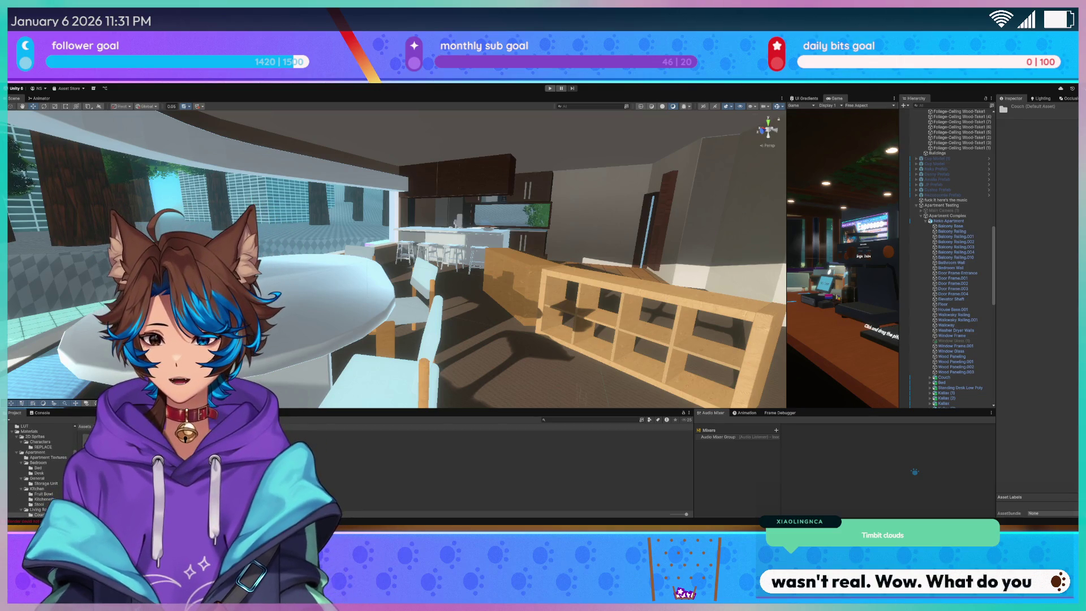
scroll(36, 469, down, 1)
click(38, 514)
click(35, 447)
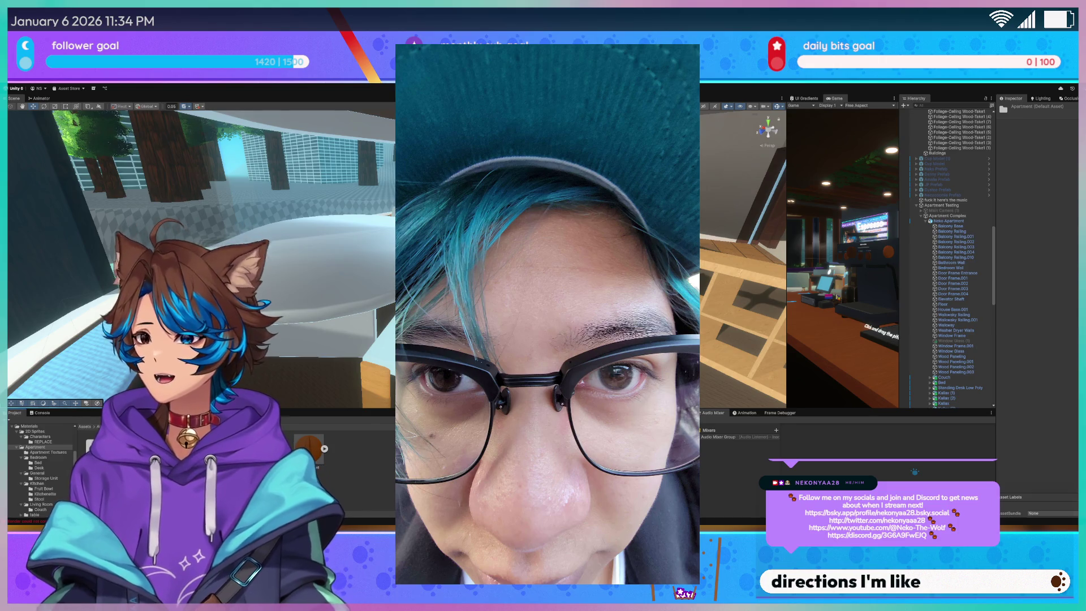
Move the Scene view camera in toward the white dining table, chairs and wooden shelf
drag(396, 339, 372, 339)
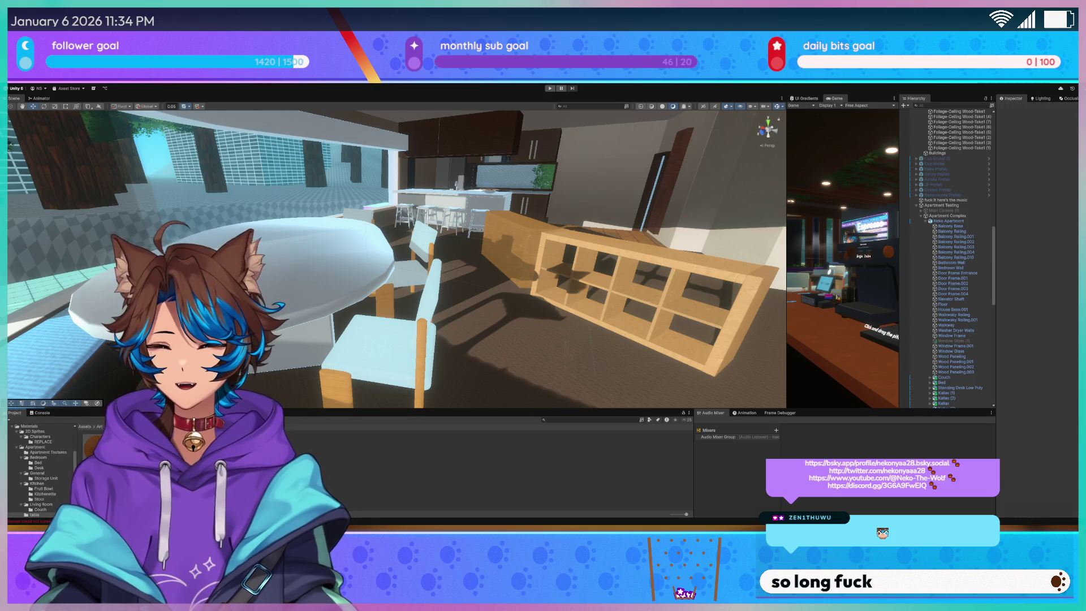
Drag the Front Wall material onto the white table and give it wood albedo and normal map textures
click(102, 455)
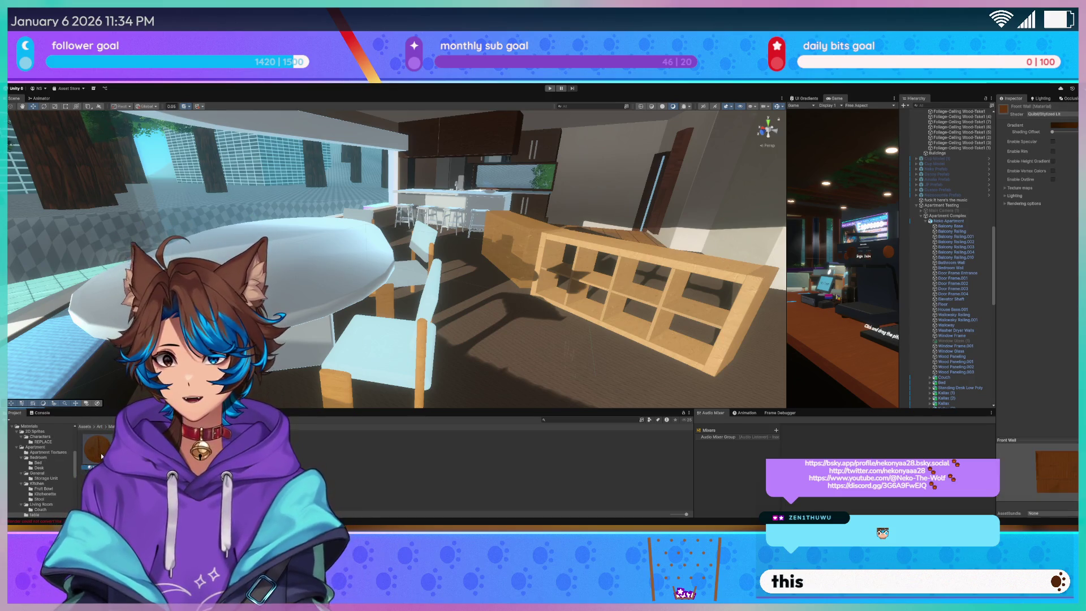
mouse_move(356, 233)
mouse_down()
mouse_move(349, 240)
mouse_move(474, 275)
mouse_move(461, 266)
mouse_up()
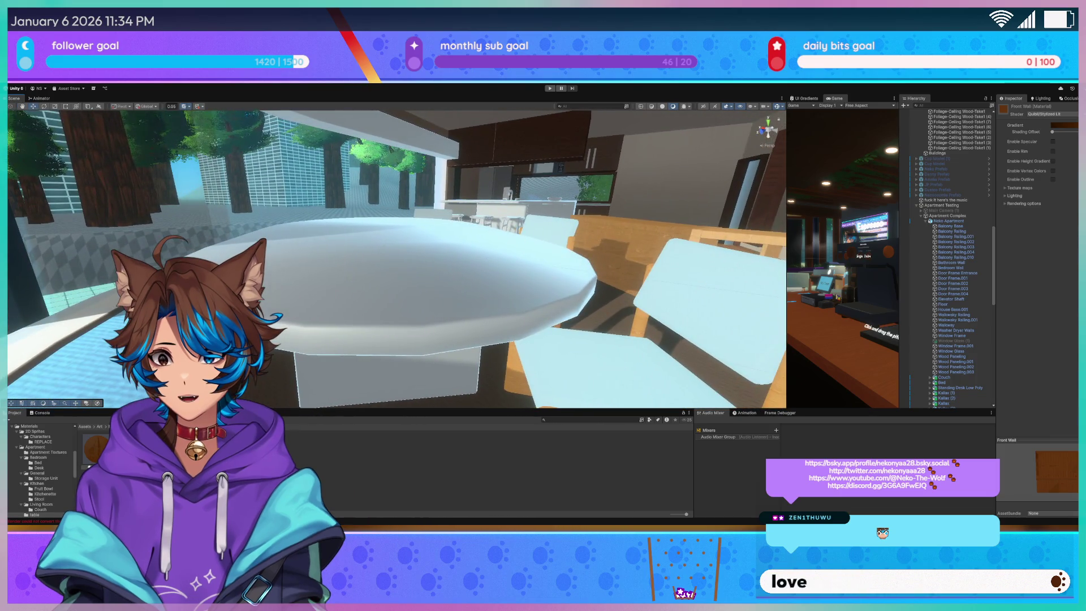
mouse_move(93, 447)
mouse_down()
mouse_move(346, 301)
mouse_move(361, 392)
mouse_up()
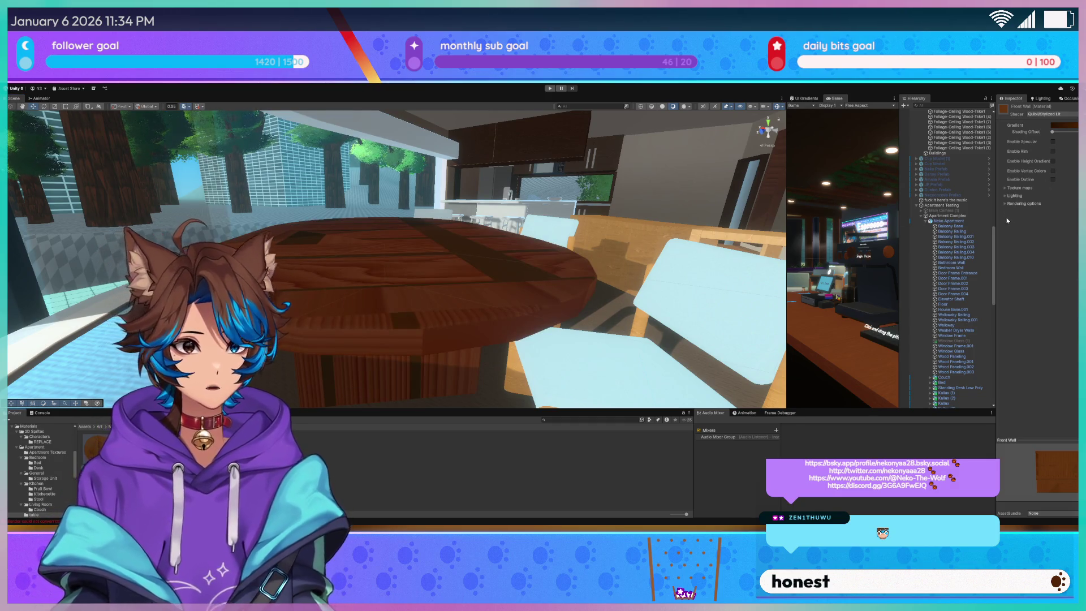
click(1006, 189)
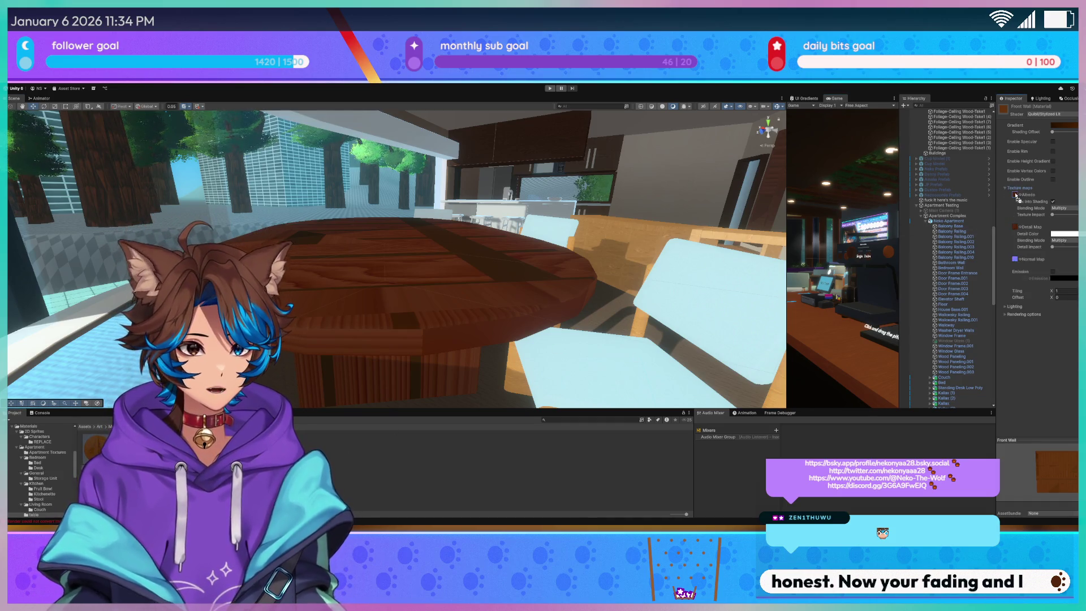
drag(1017, 197, 1015, 195)
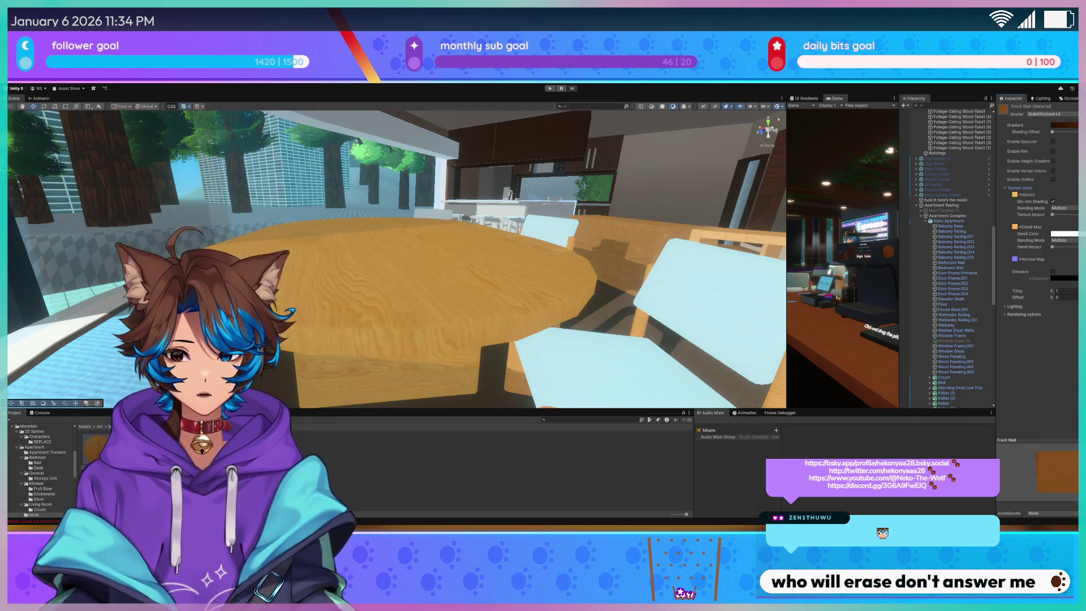
drag(1018, 264, 1018, 262)
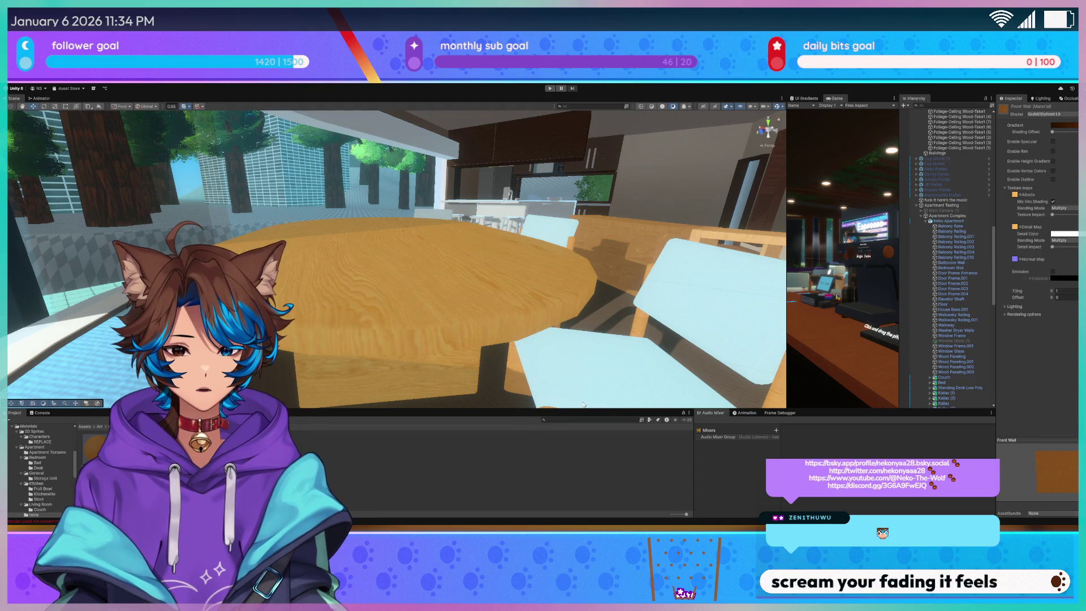
Orbit the view from the wooden table over to the kitchen island stools
drag(555, 289, 585, 259)
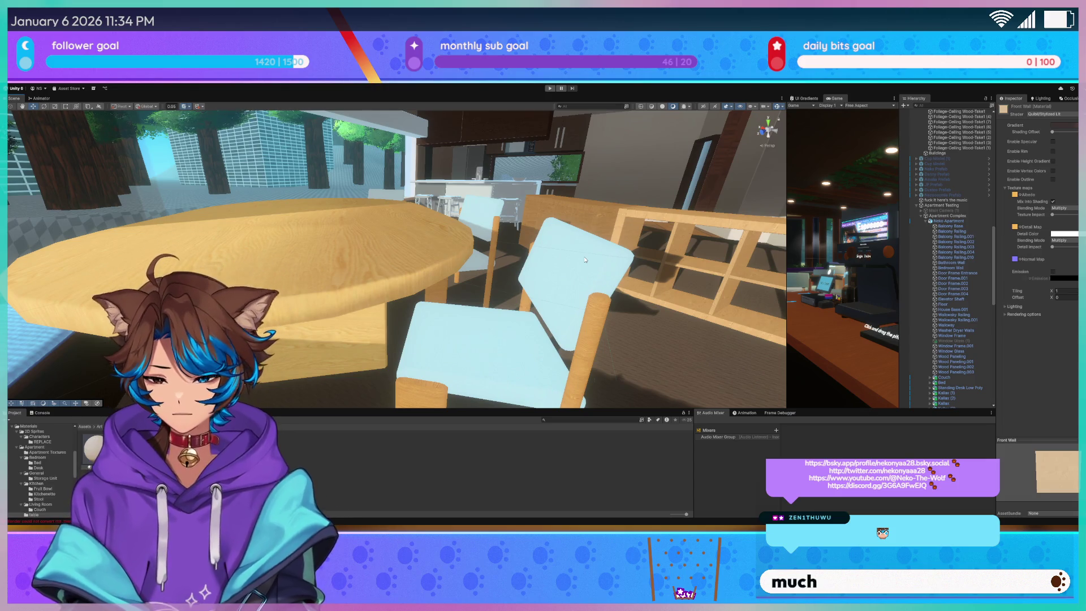
drag(585, 259, 615, 182)
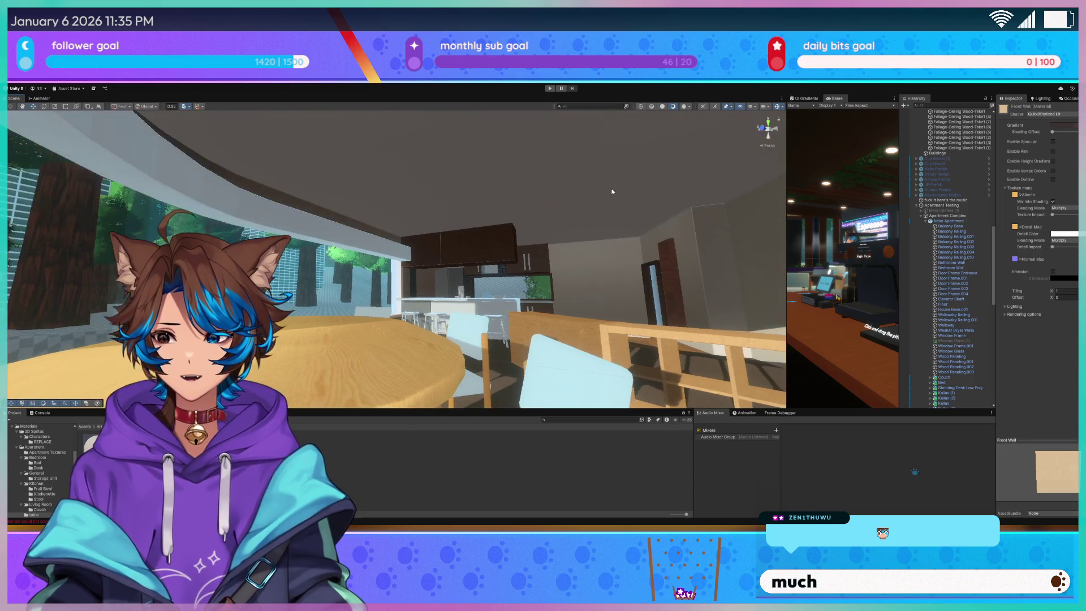
drag(517, 251, 559, 290)
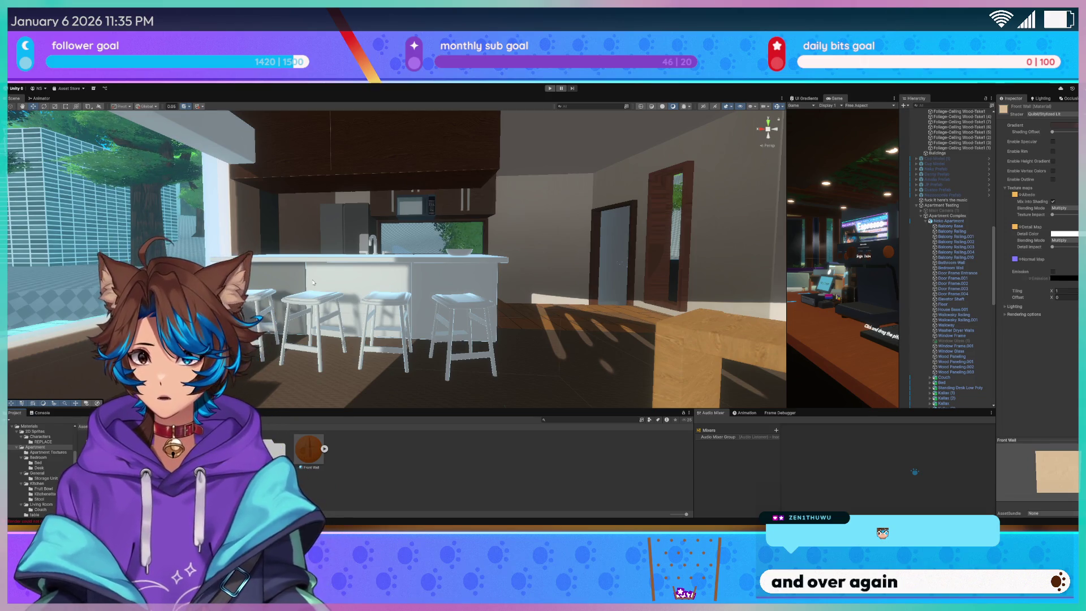
Fly and orbit the view to the kitchen island and its row of stools
key(w)
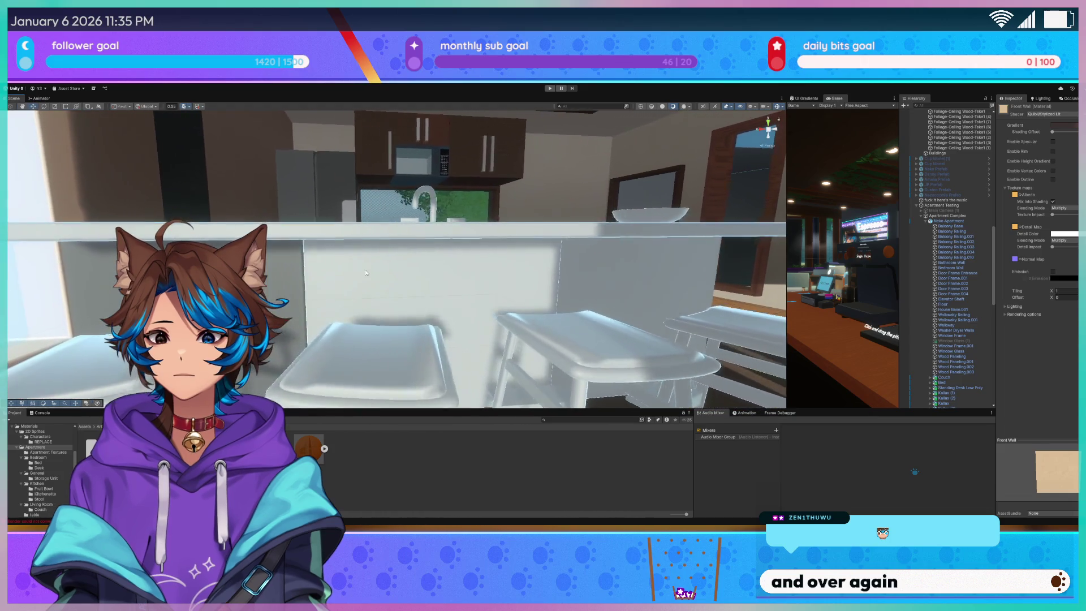
key(s)
key(w)
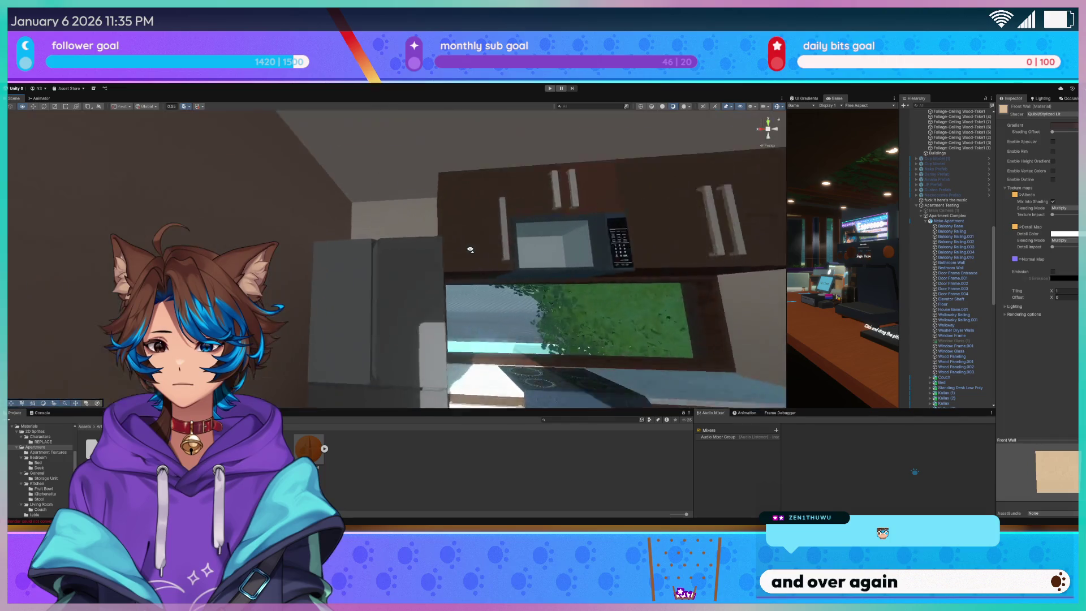
key(s)
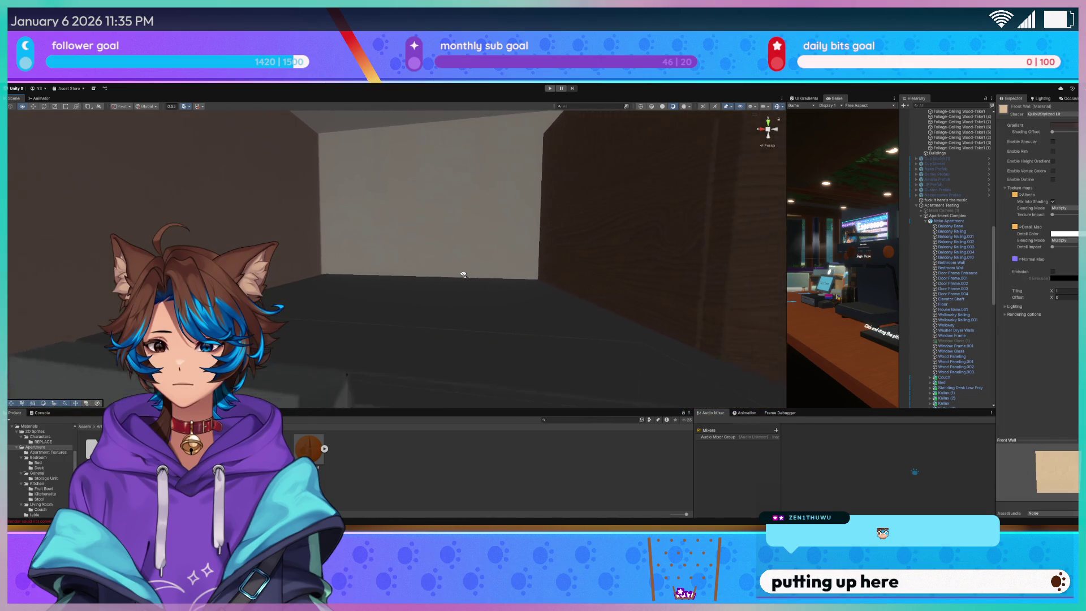
key(w)
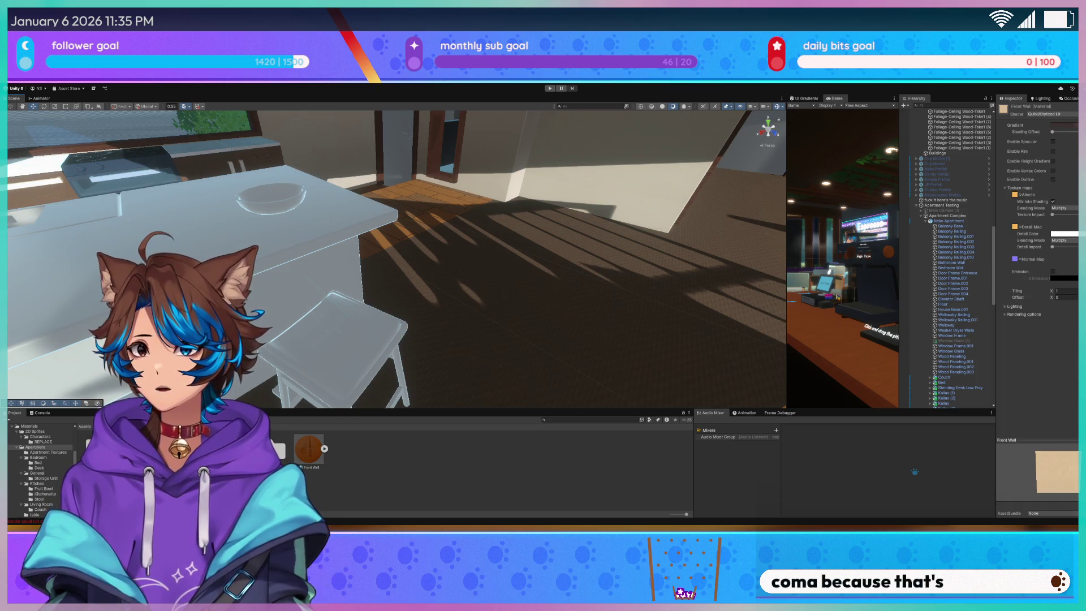
drag(396, 254, 43, 311)
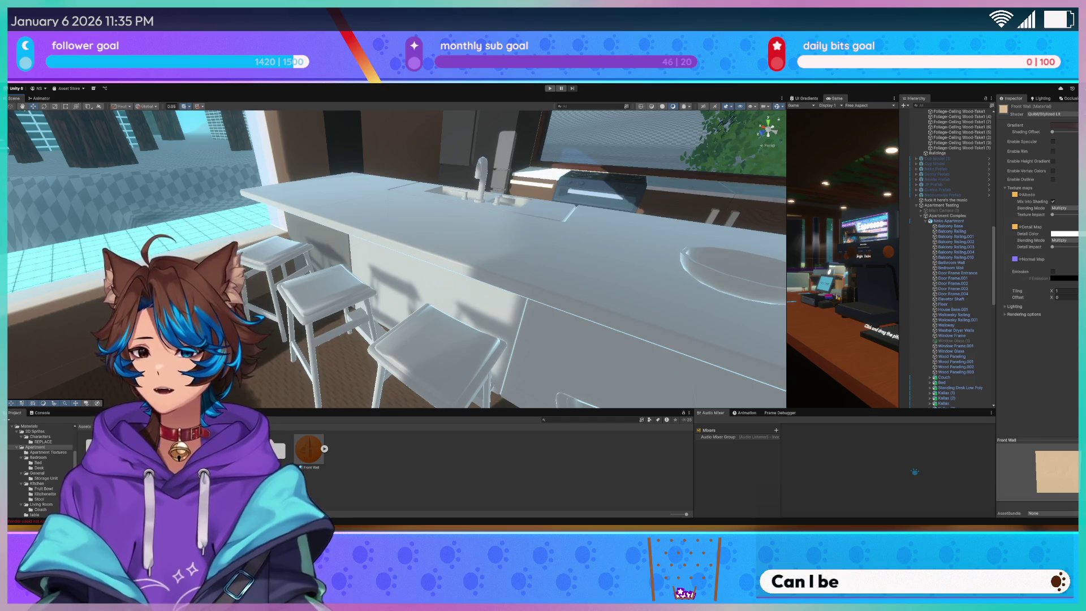
drag(498, 233, 491, 235)
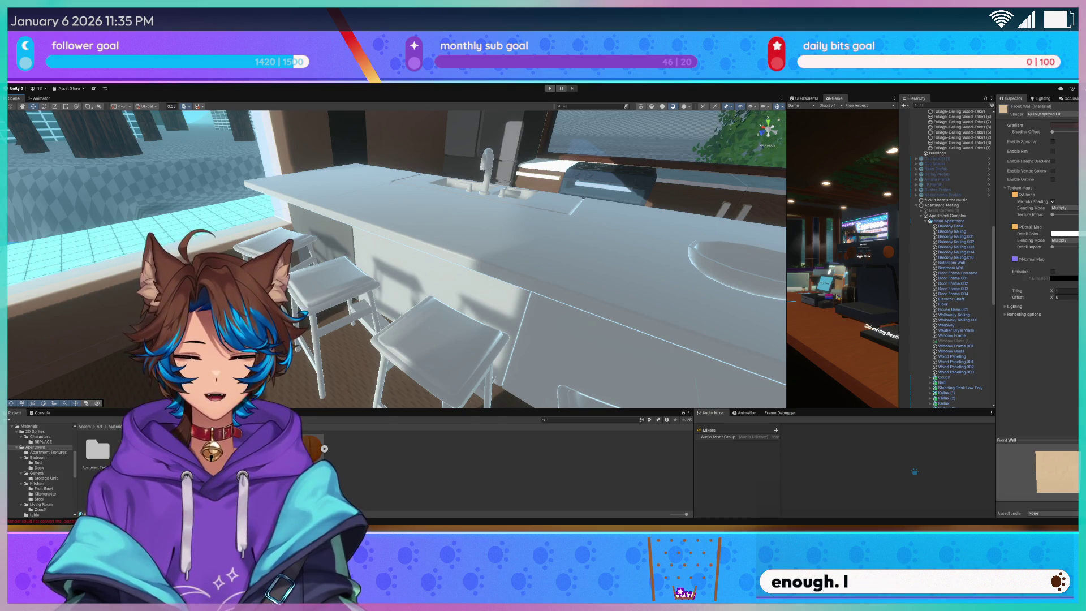
mouse_move(382, 190)
mouse_down()
mouse_move(380, 204)
mouse_move(475, 220)
mouse_move(533, 224)
mouse_move(586, 208)
mouse_up()
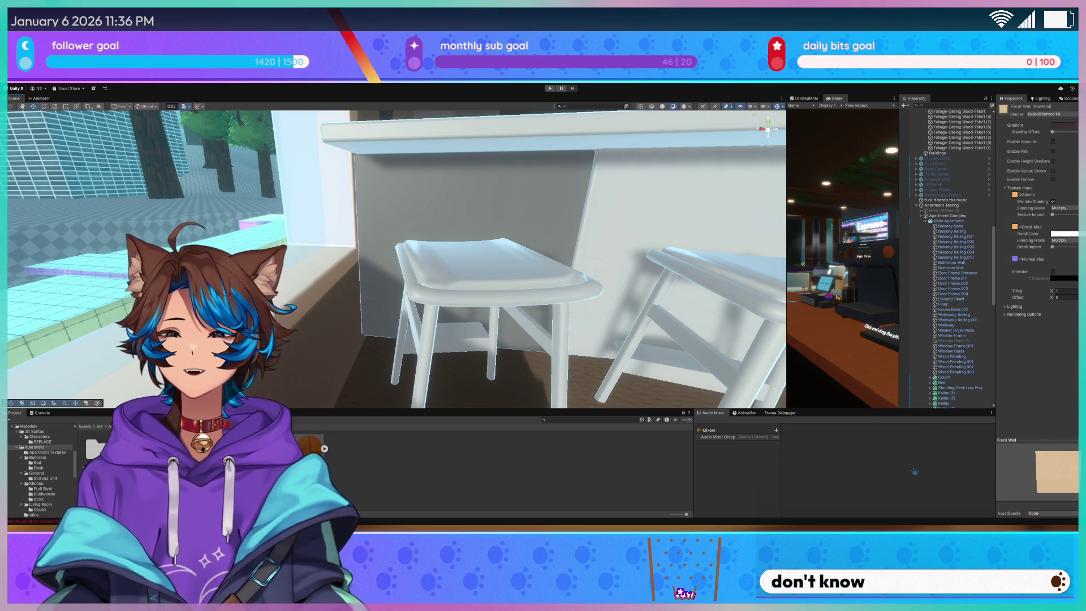
click(378, 450)
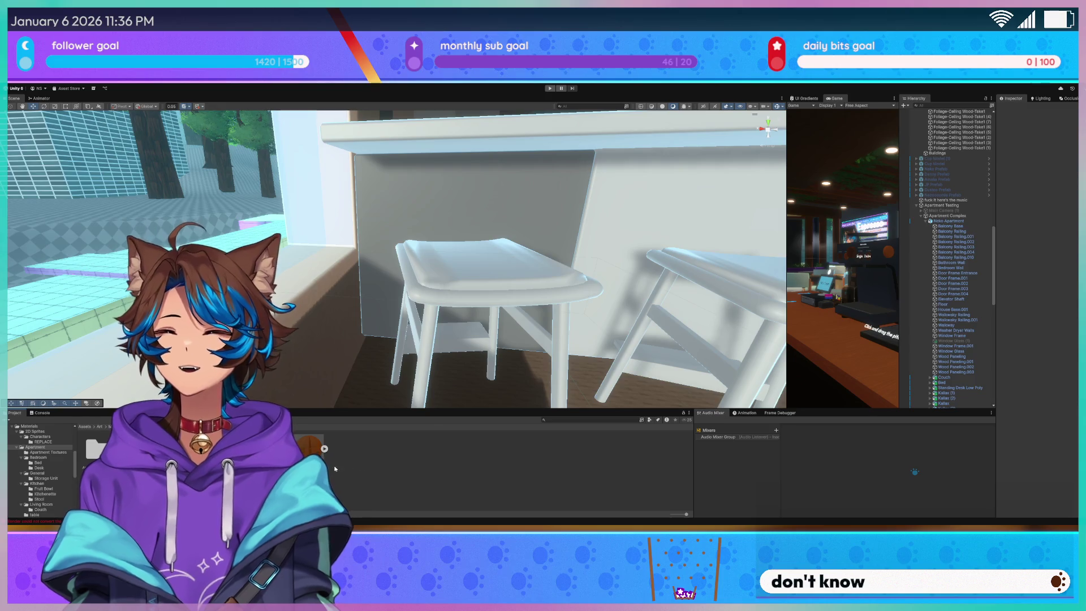
drag(497, 244, 526, 224)
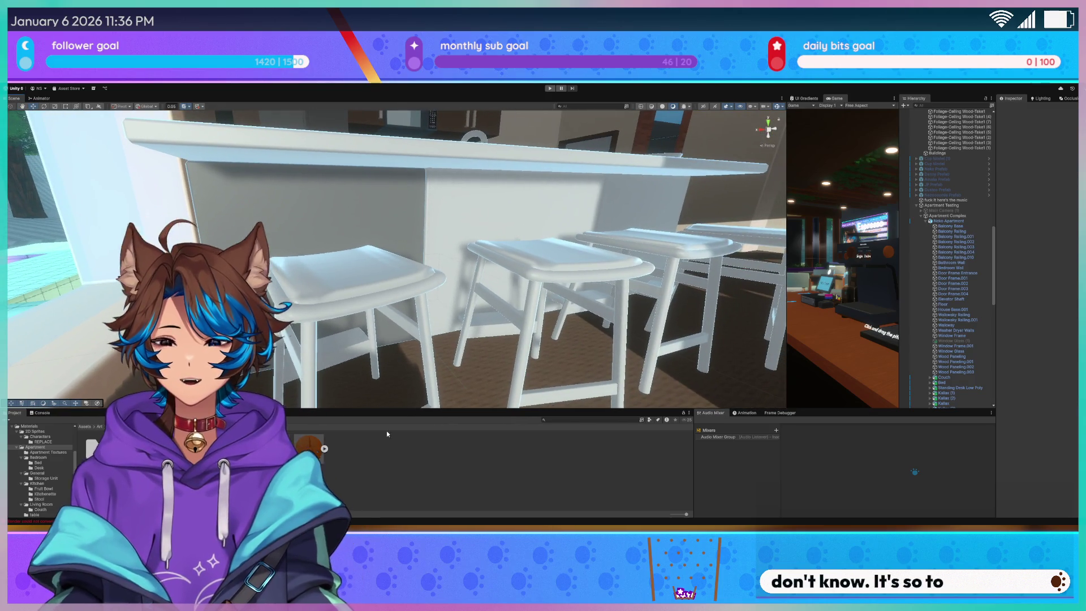
From Assets > Kitchen > Stool, drag the wood material onto the nearest stool
click(315, 454)
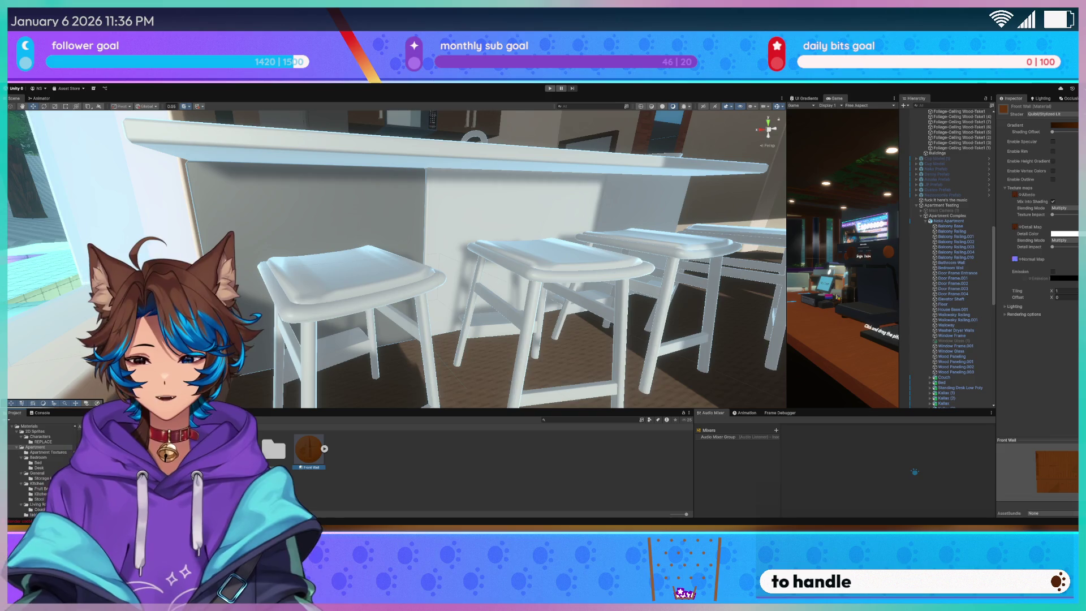
click(274, 449)
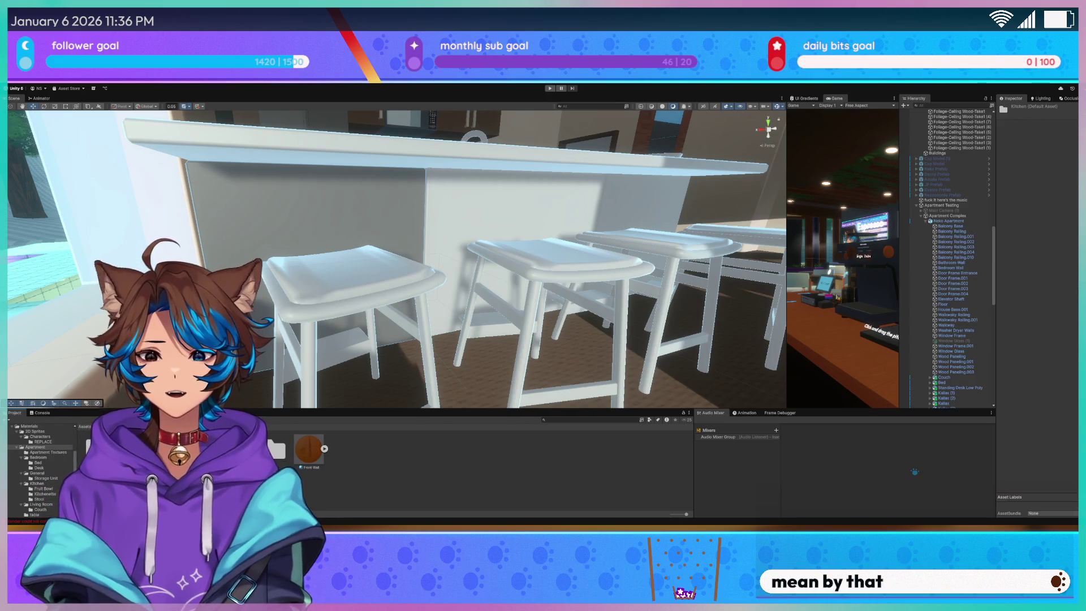
double_click(276, 448)
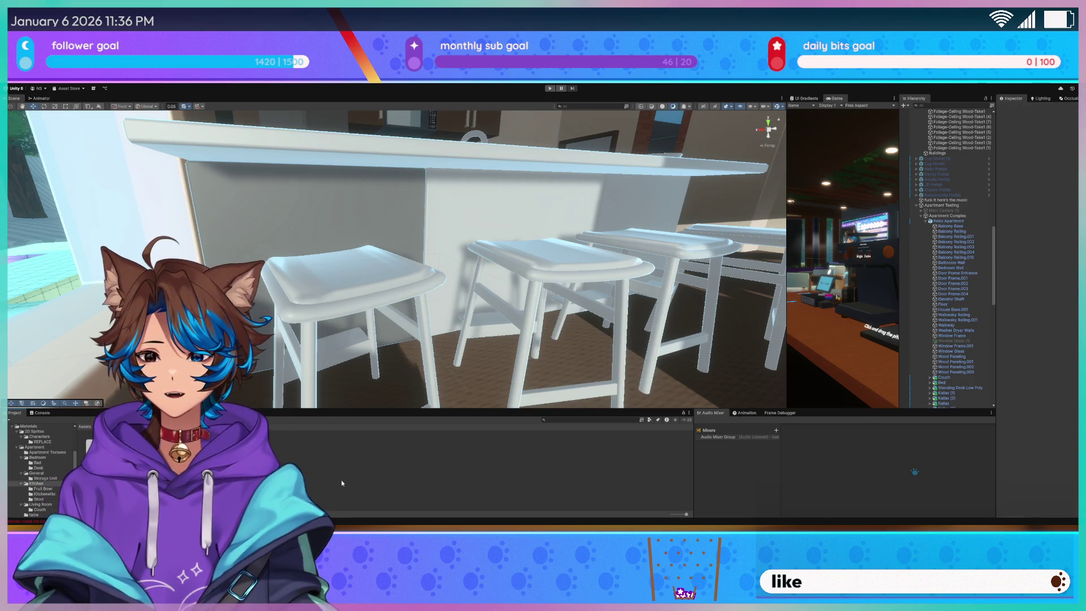
click(271, 452)
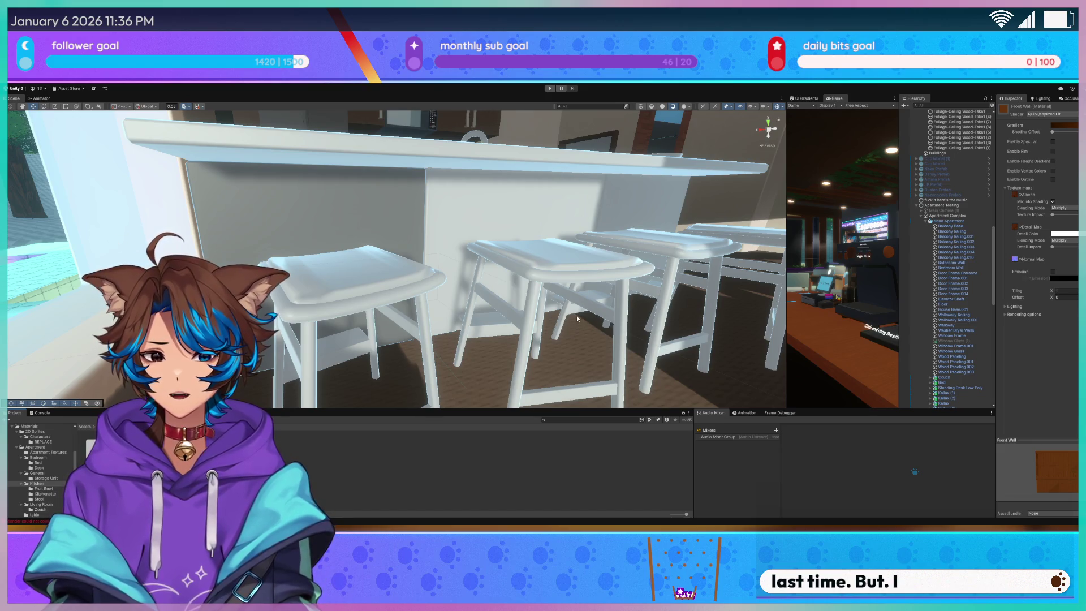
click(283, 453)
click(38, 499)
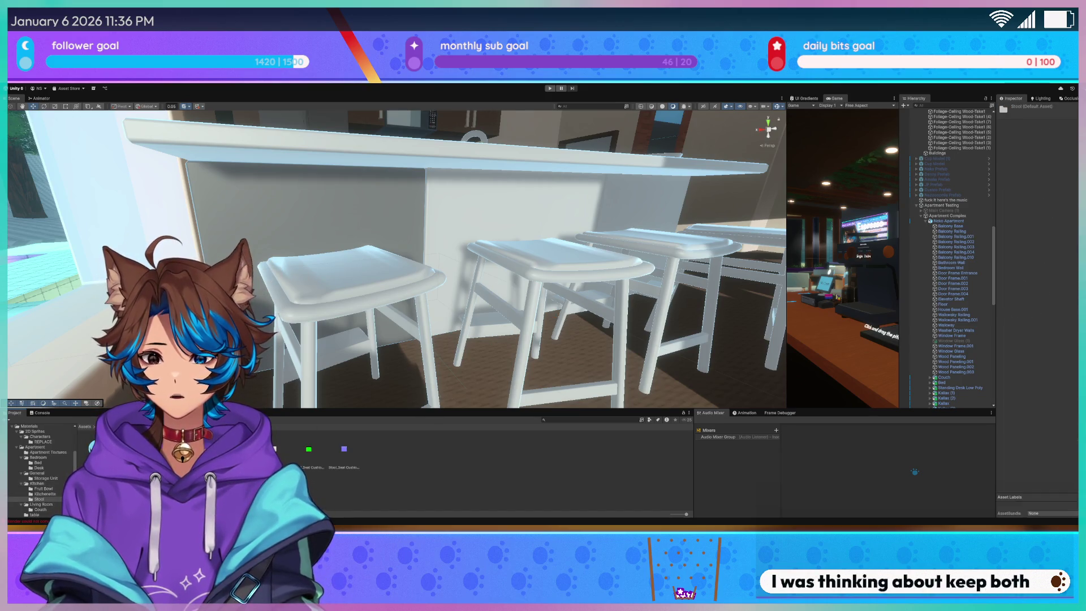
drag(298, 312, 316, 313)
mouse_move(344, 450)
mouse_down()
mouse_move(335, 304)
mouse_move(330, 328)
mouse_move(315, 298)
mouse_move(303, 310)
mouse_up()
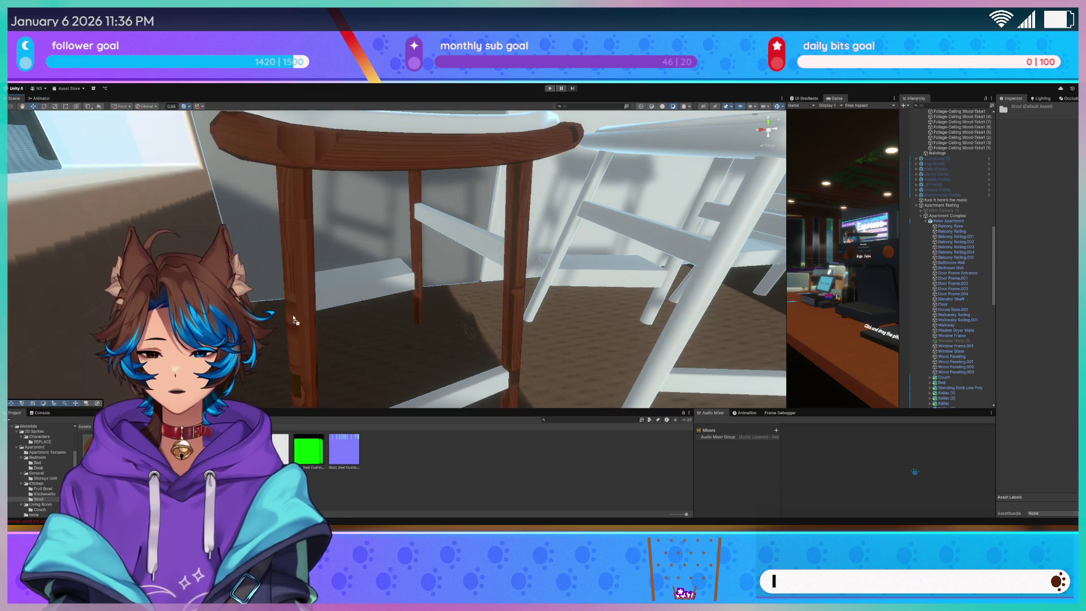
Swap the Stool Wood albedo for a light wood texture and add the purple texture as a fixed normal map
drag(416, 278, 408, 273)
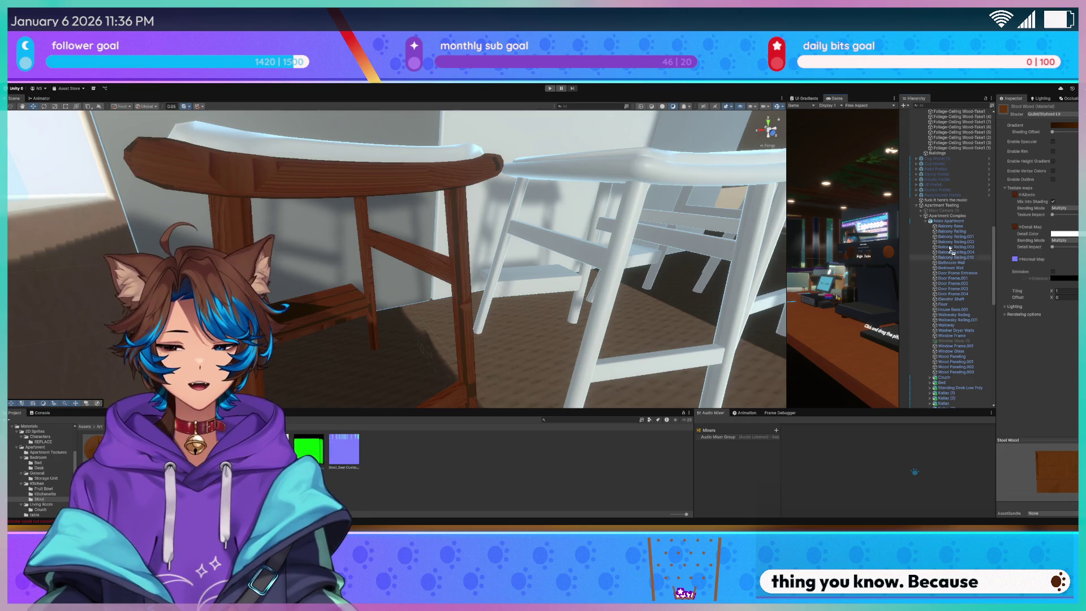
drag(1015, 198, 1016, 195)
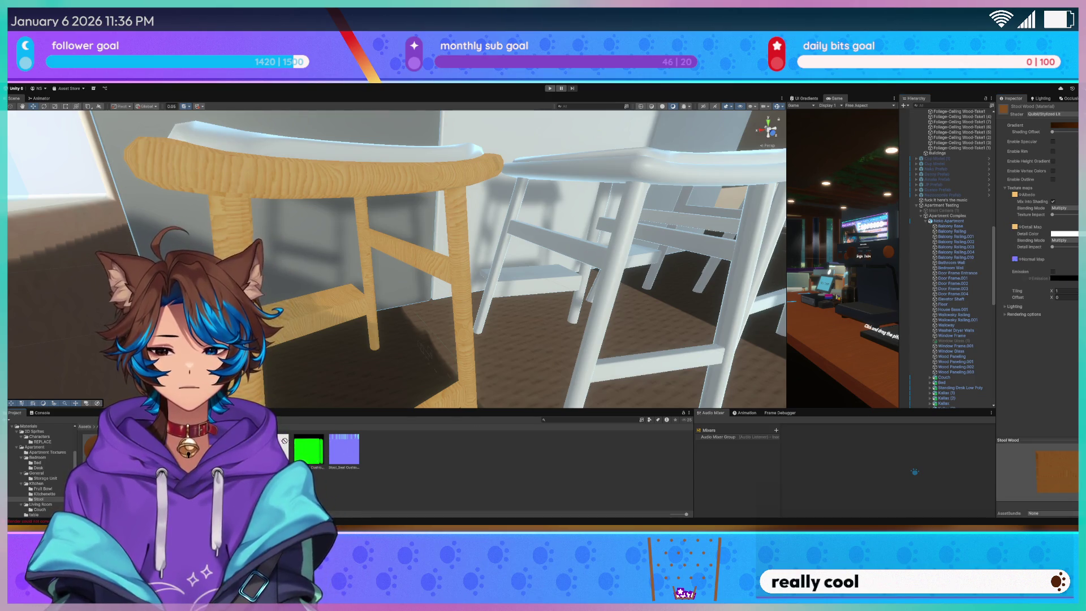
drag(1016, 262, 1016, 259)
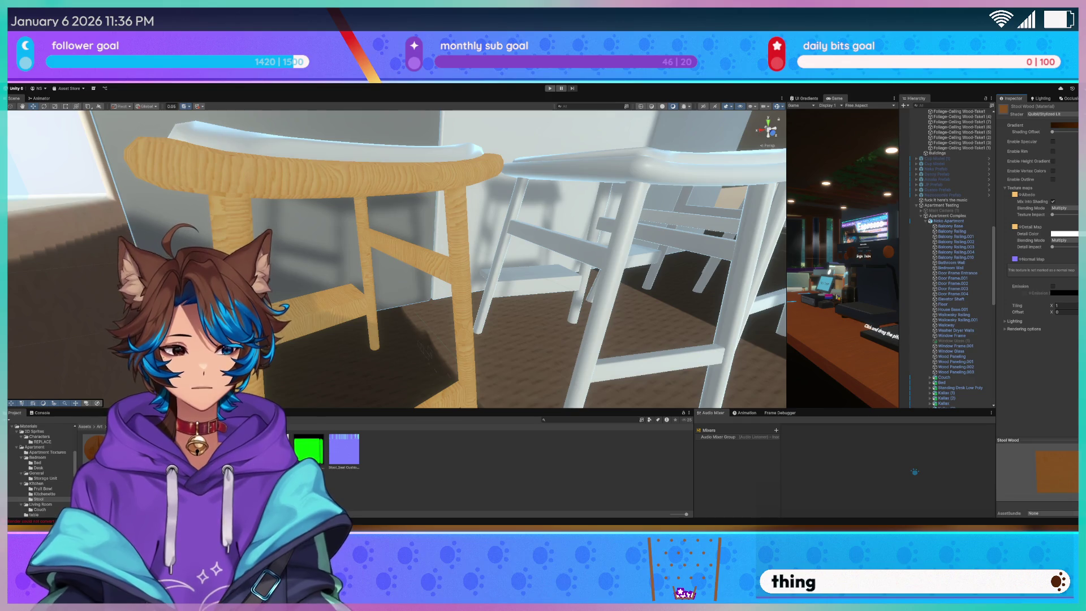
click(1071, 270)
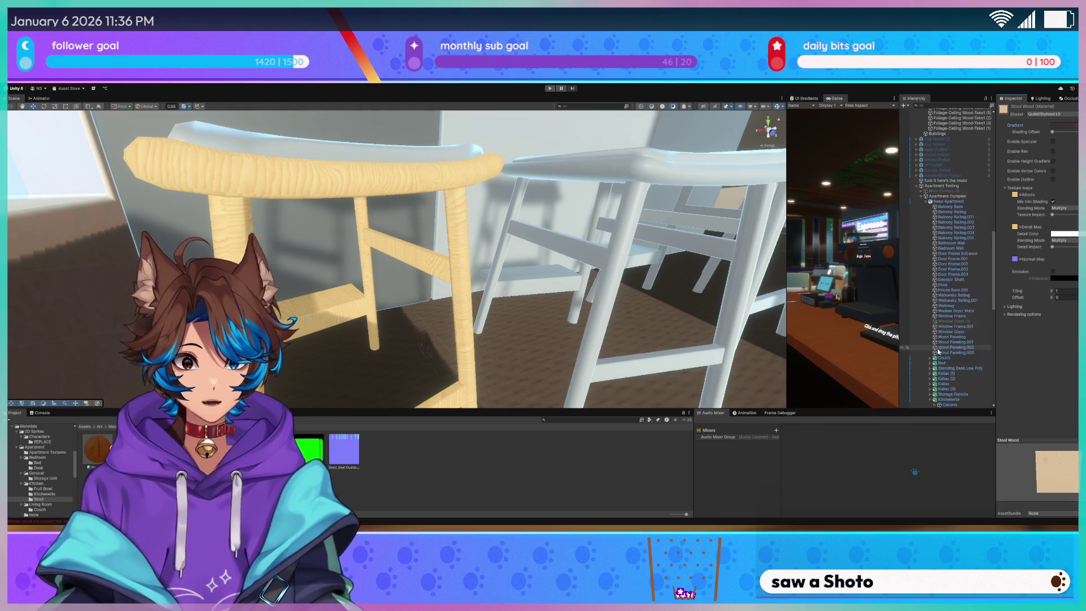
Select the Stool and inspect its parts, such as Chair Legs and Support High
scroll(958, 362, down, 10)
scroll(958, 362, down, 10)
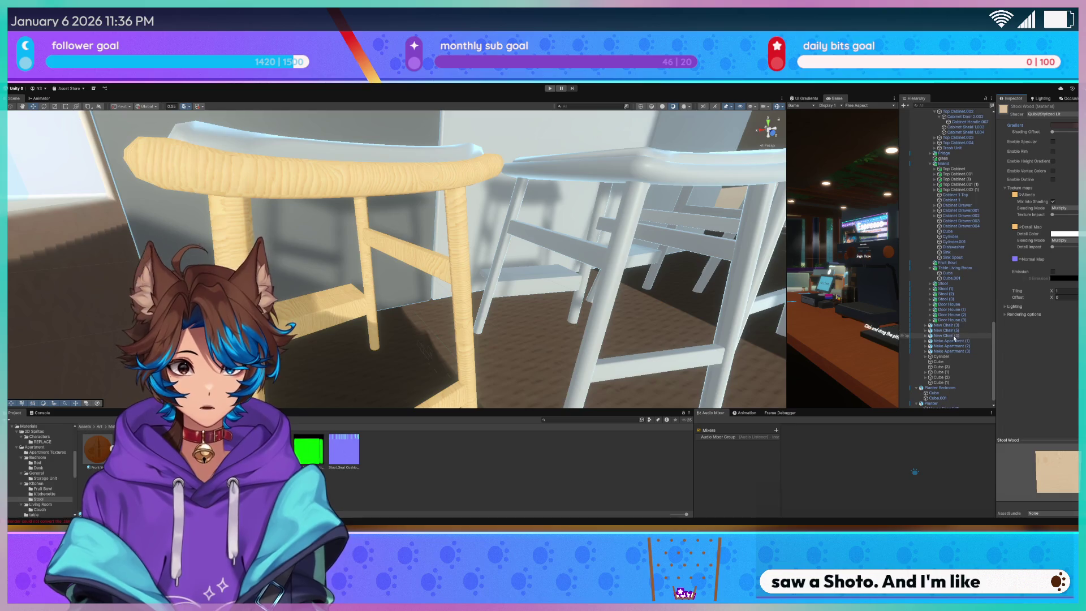
click(295, 160)
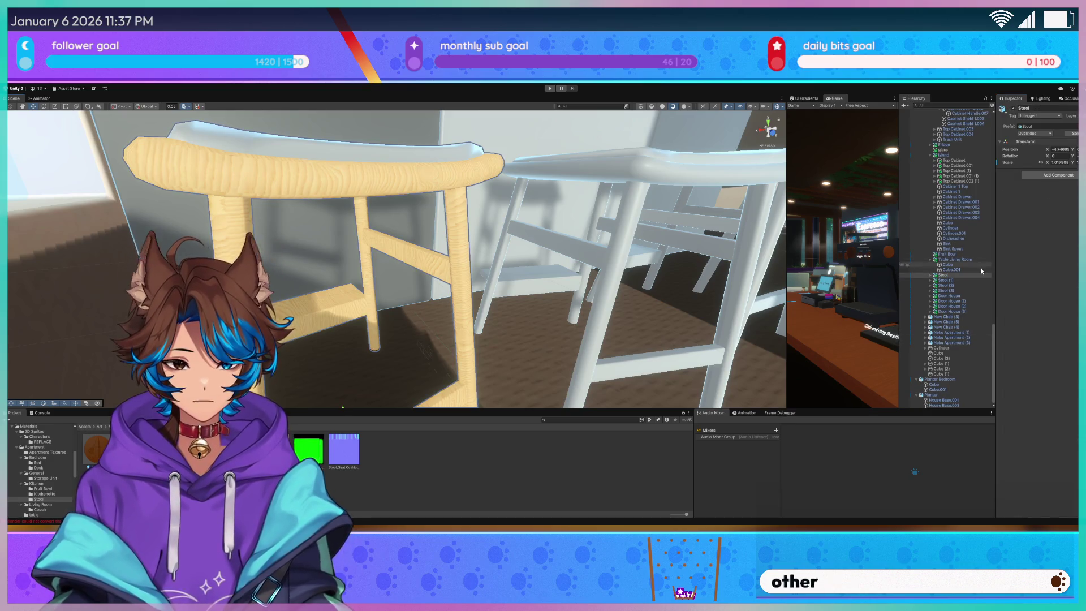
click(931, 276)
click(953, 280)
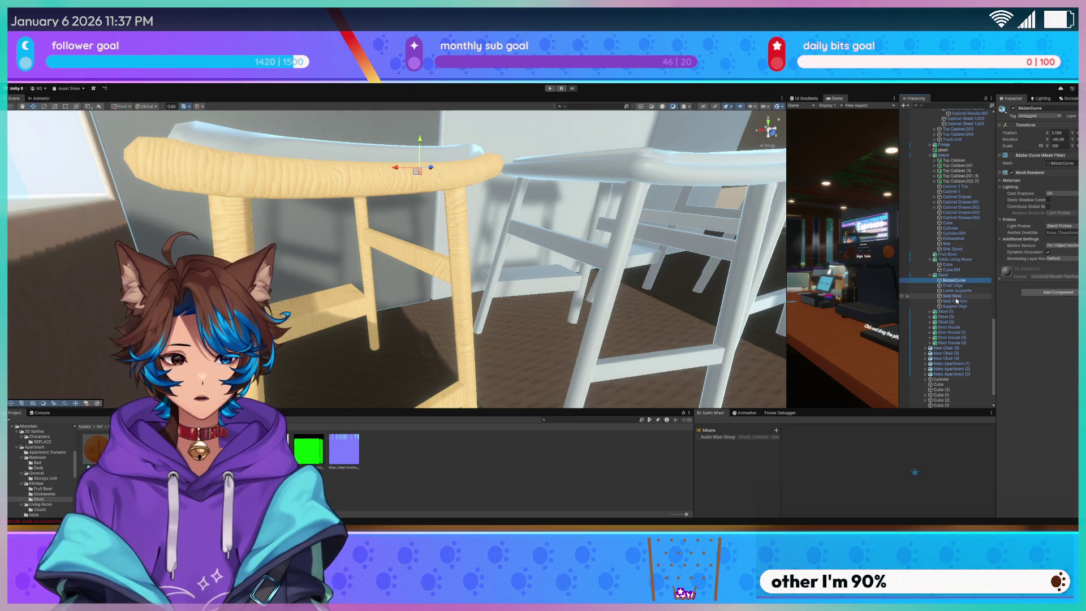
click(964, 285)
click(407, 252)
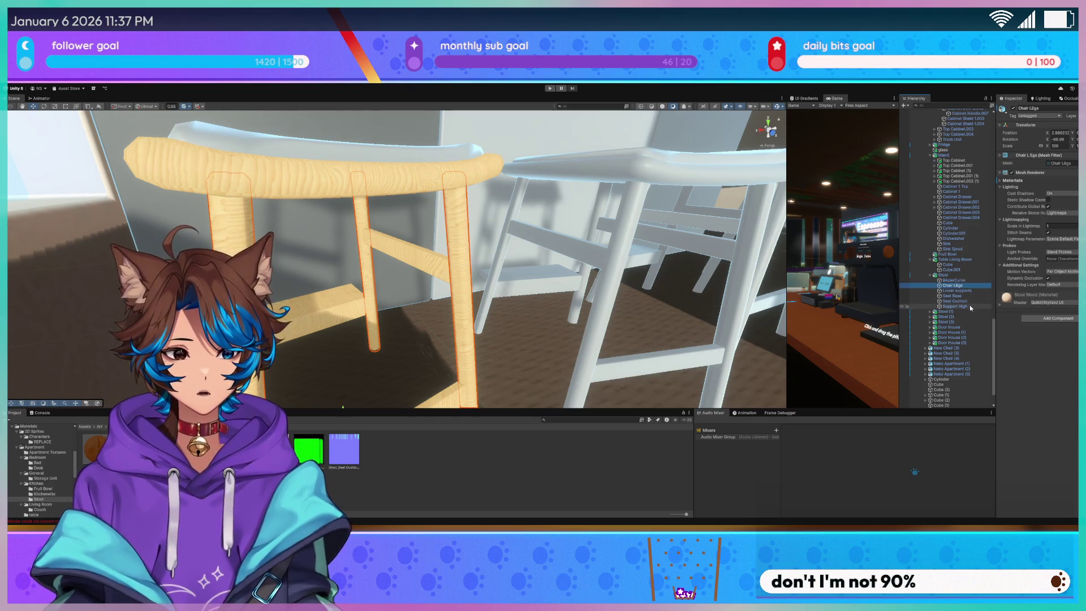
Delete Stool (2), one of the white counter stools
scroll(395, 198, down, 5)
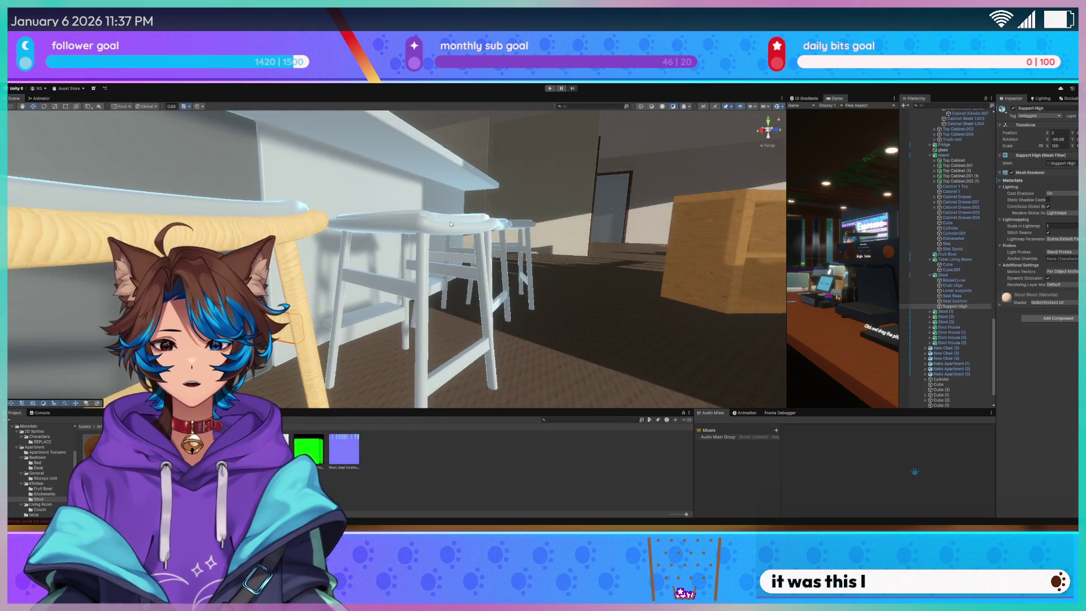
click(475, 203)
key(Delete)
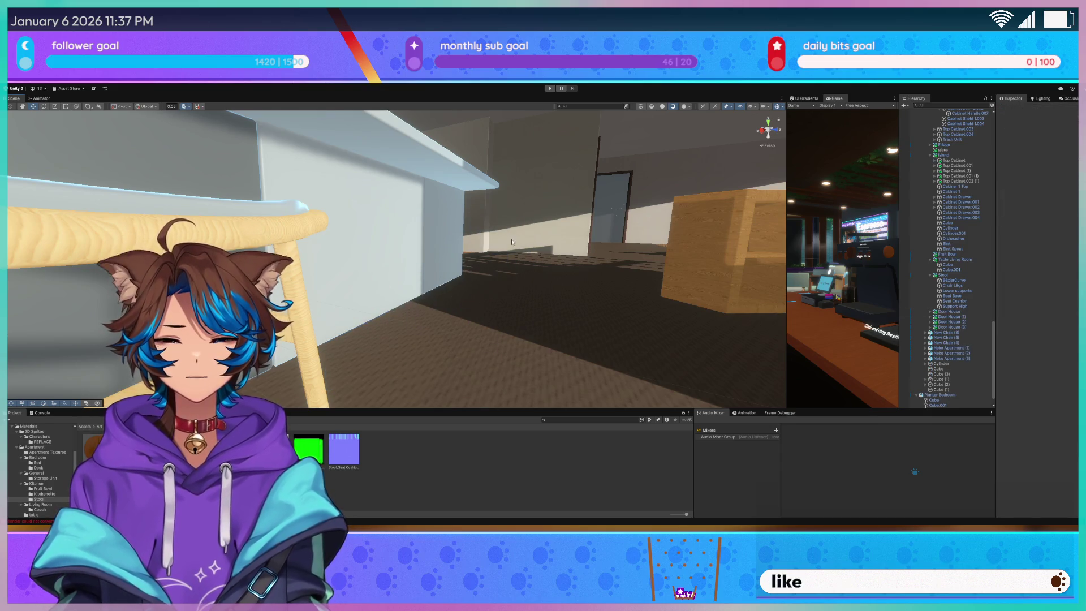
scroll(511, 238, up, 5)
drag(393, 275, 369, 276)
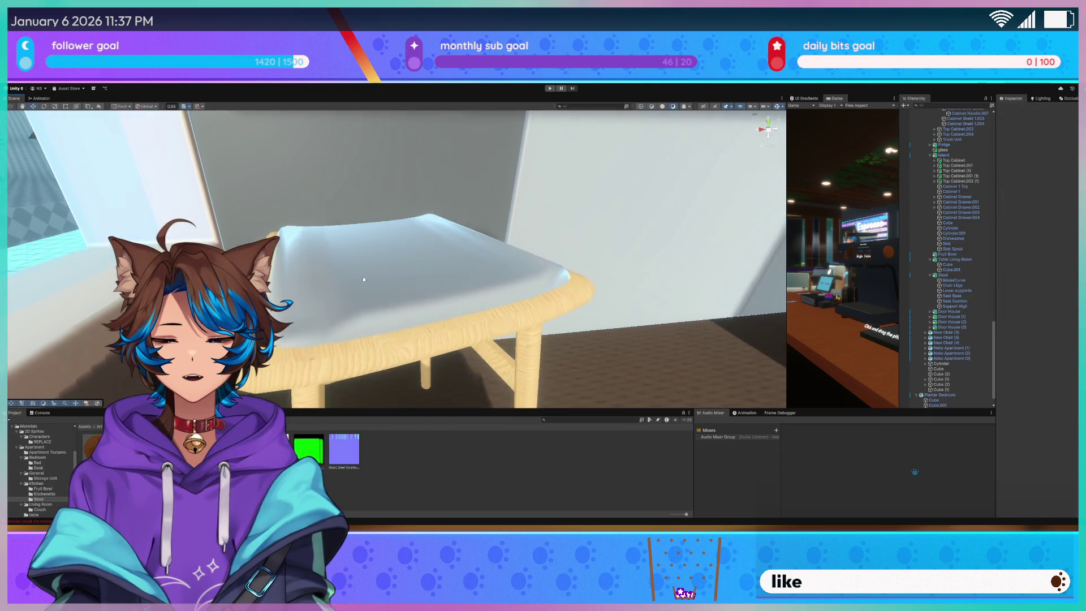
Give the stool's Seat Cushion a dark brown wood material, experimenting with the Stool Wood albedo
click(361, 275)
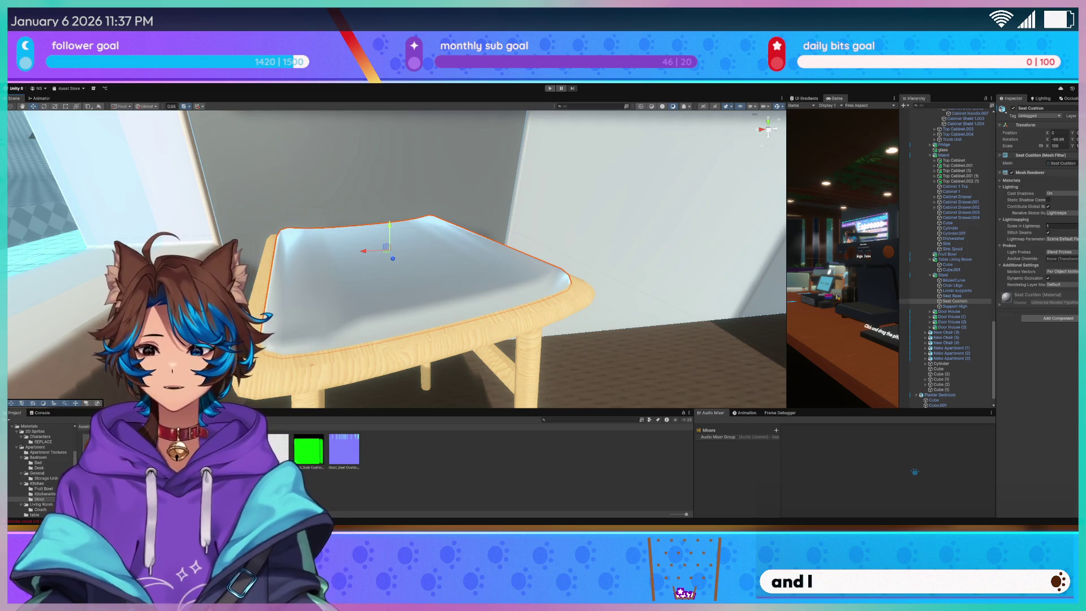
drag(320, 294, 358, 341)
key(x)
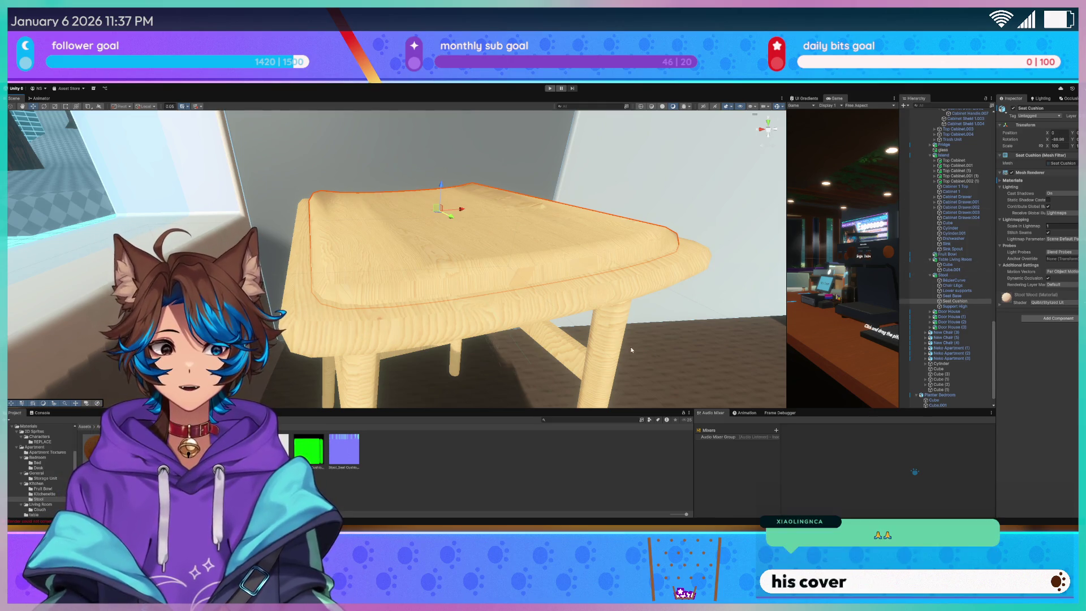
click(1036, 295)
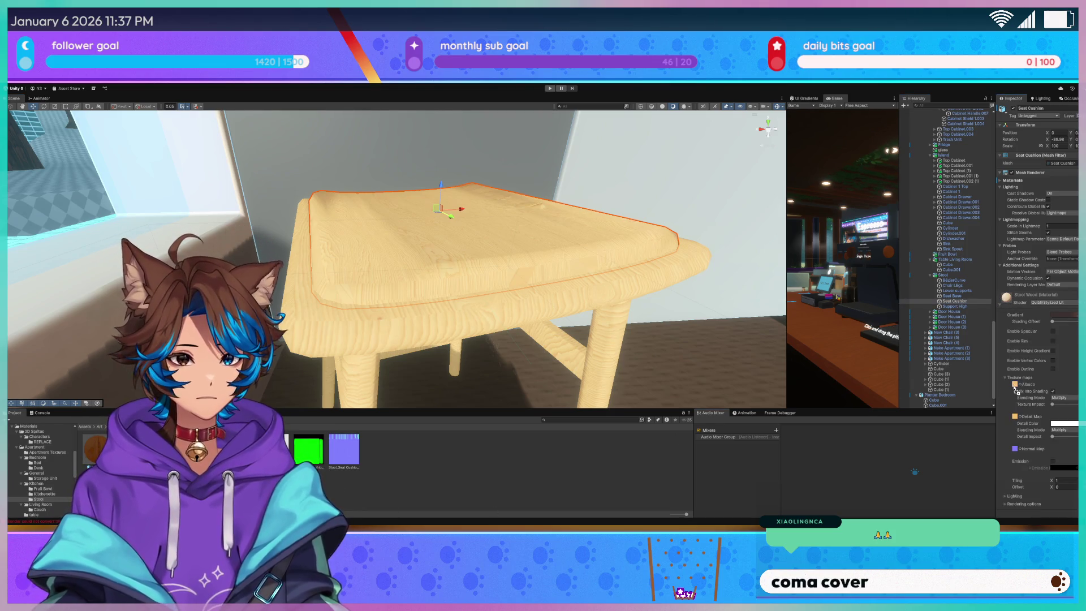
key(Delete)
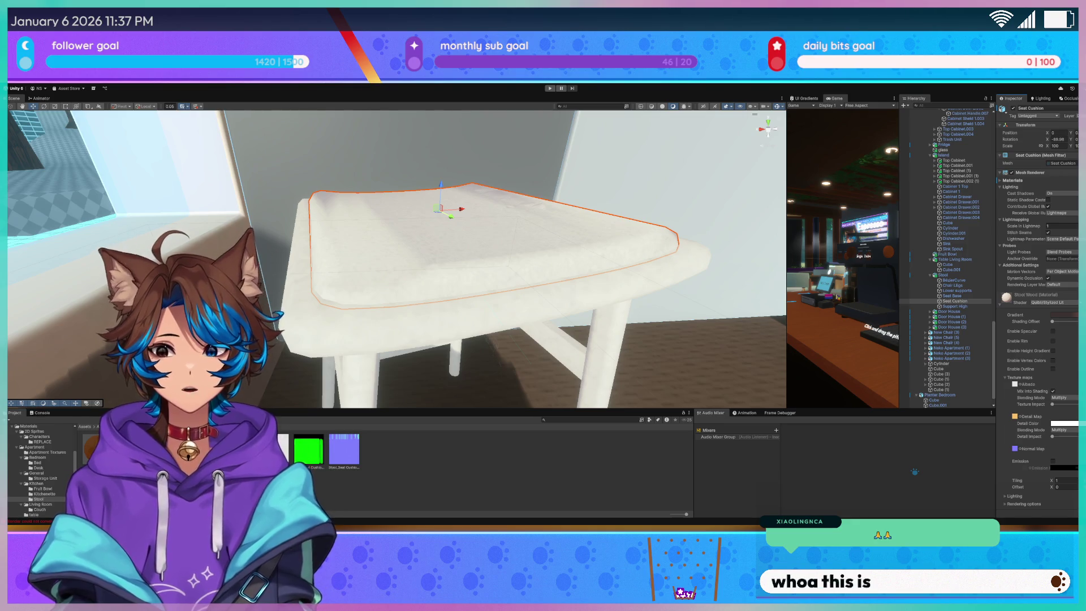
scroll(469, 276, down, 5)
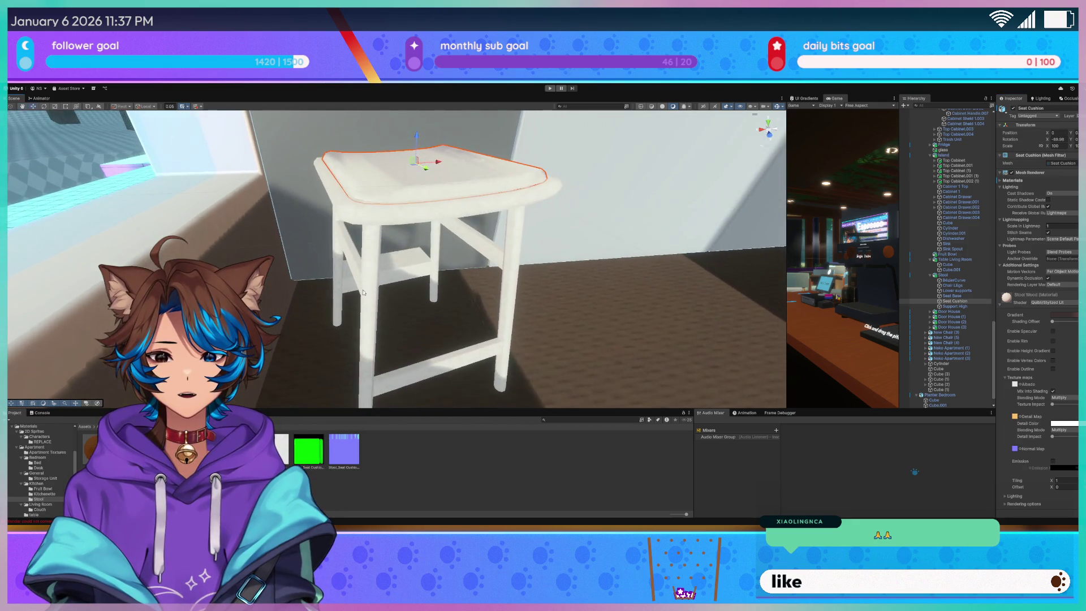
key(ctrl+z)
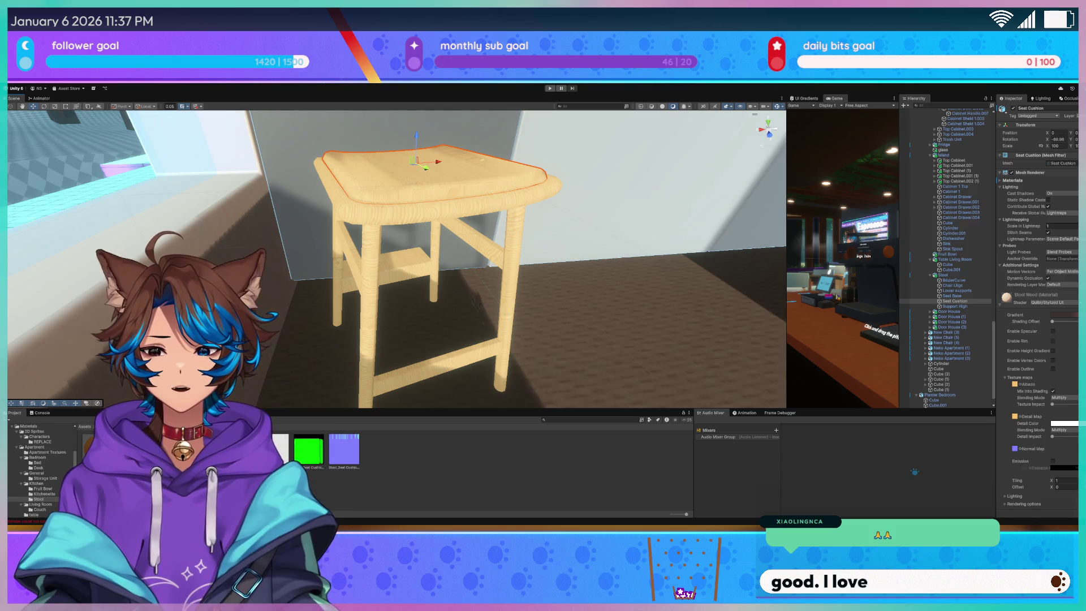
key(ctrl+z)
key(ctrl+z)
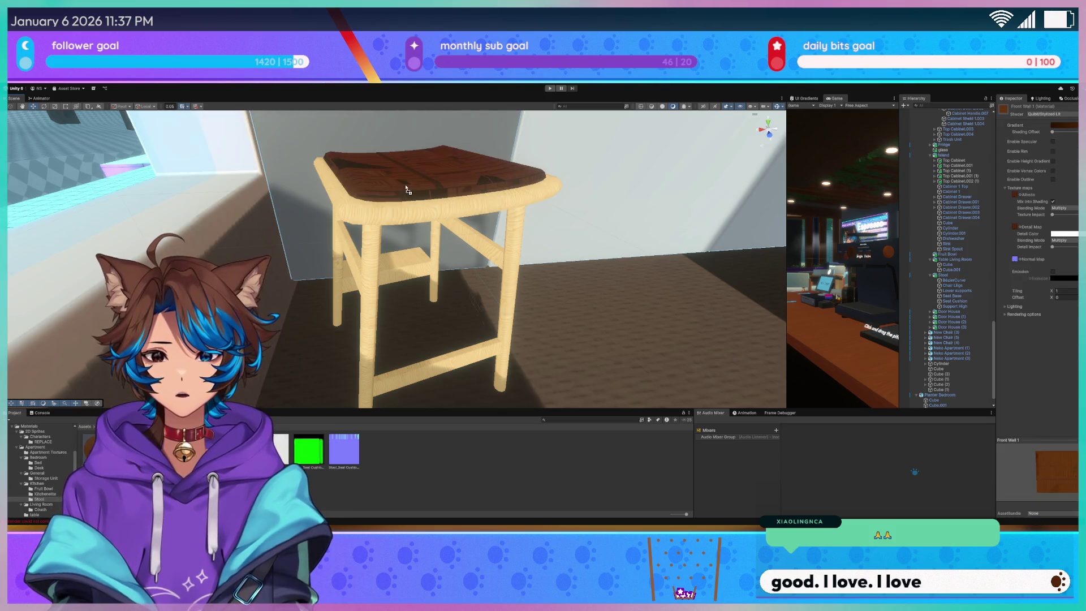
Clear the brown wood texture from the Front Wall 1 material's Albedo
drag(419, 162, 408, 169)
scroll(408, 170, up, 5)
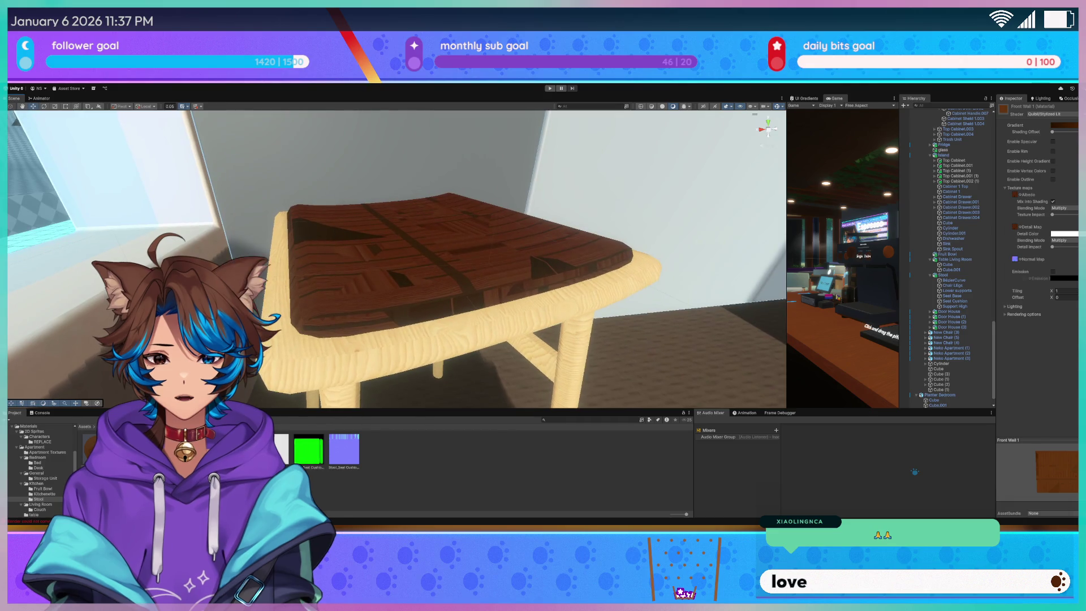
key(ctrl+z)
key(ctrl+z)
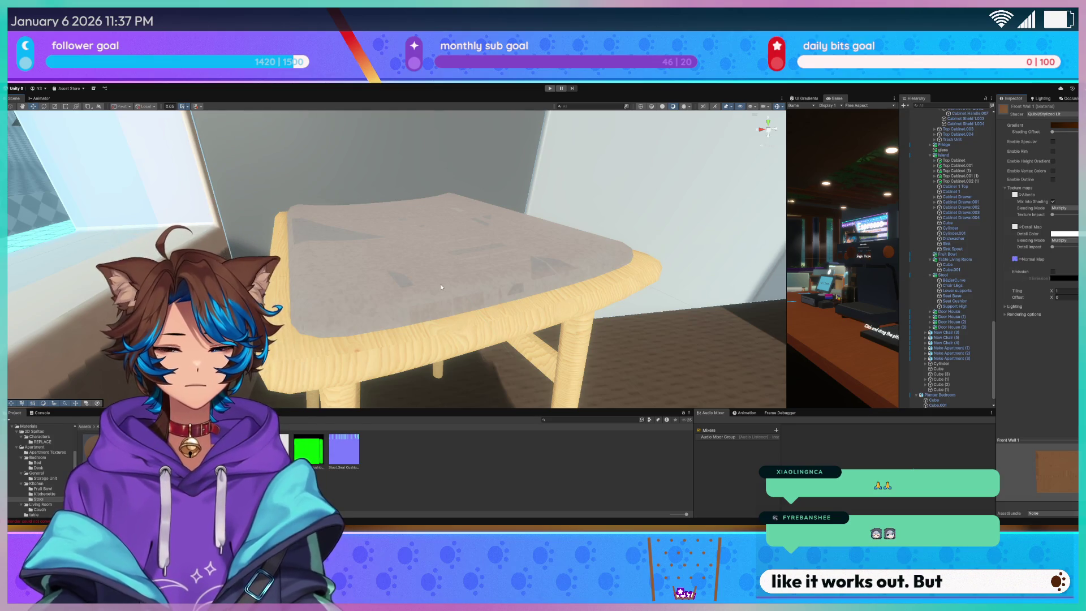
scroll(440, 287, up, 5)
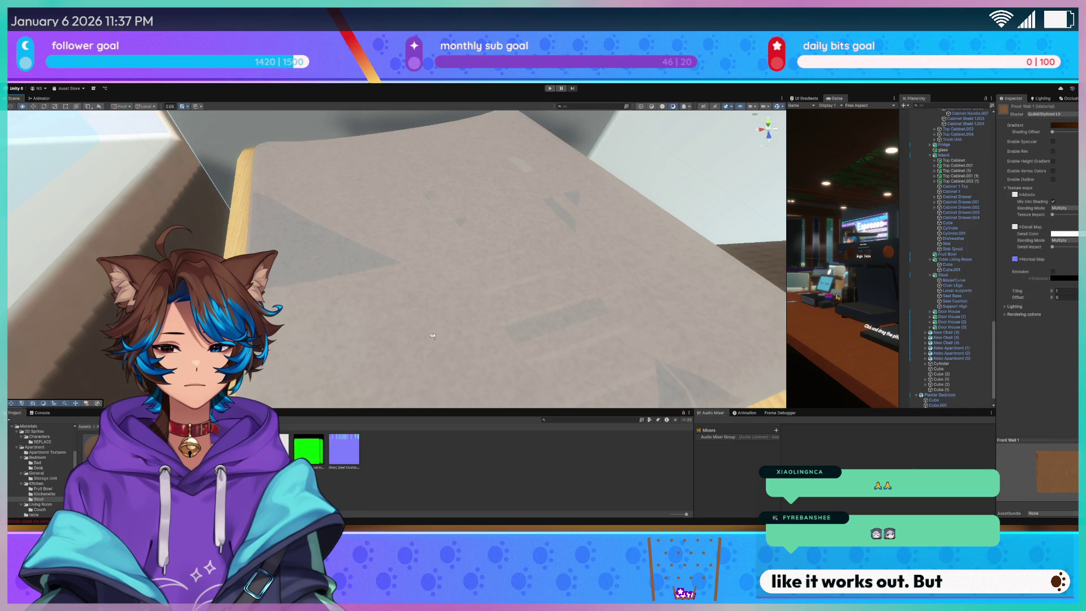
scroll(432, 336, down, 5)
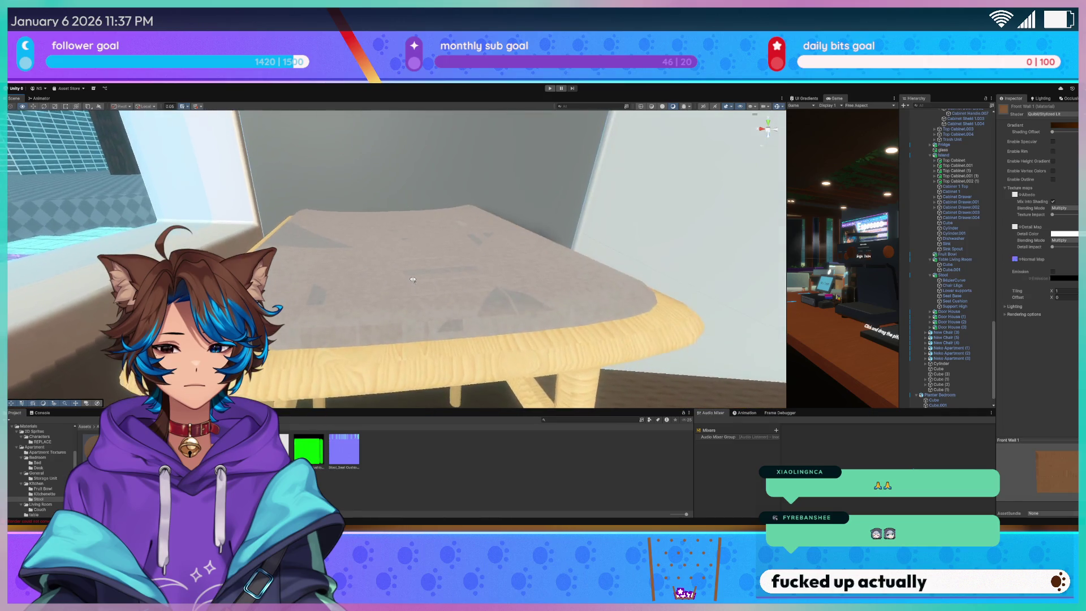
scroll(413, 279, down, 3)
Assign a pale blue texture to Front Wall 1 and reselect the Seat Cushion
click(395, 282)
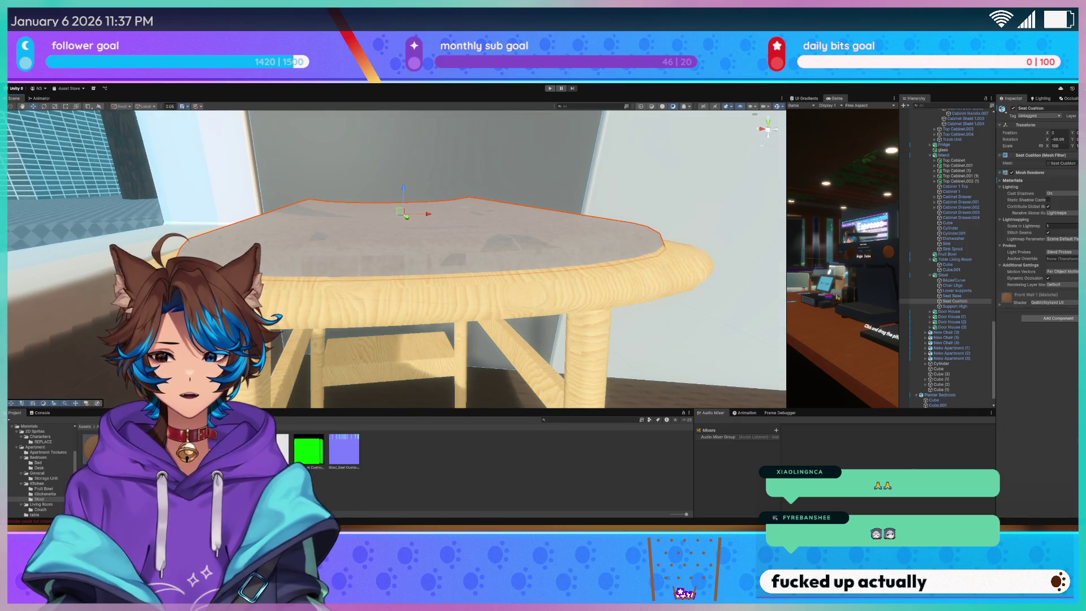
click(286, 451)
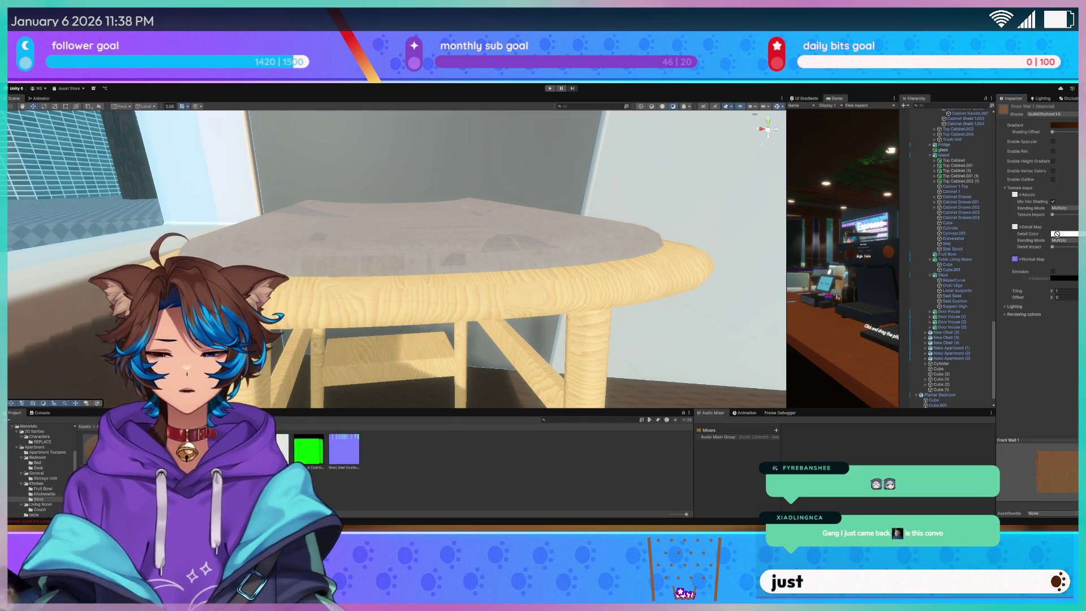
scroll(396, 255, up, 5)
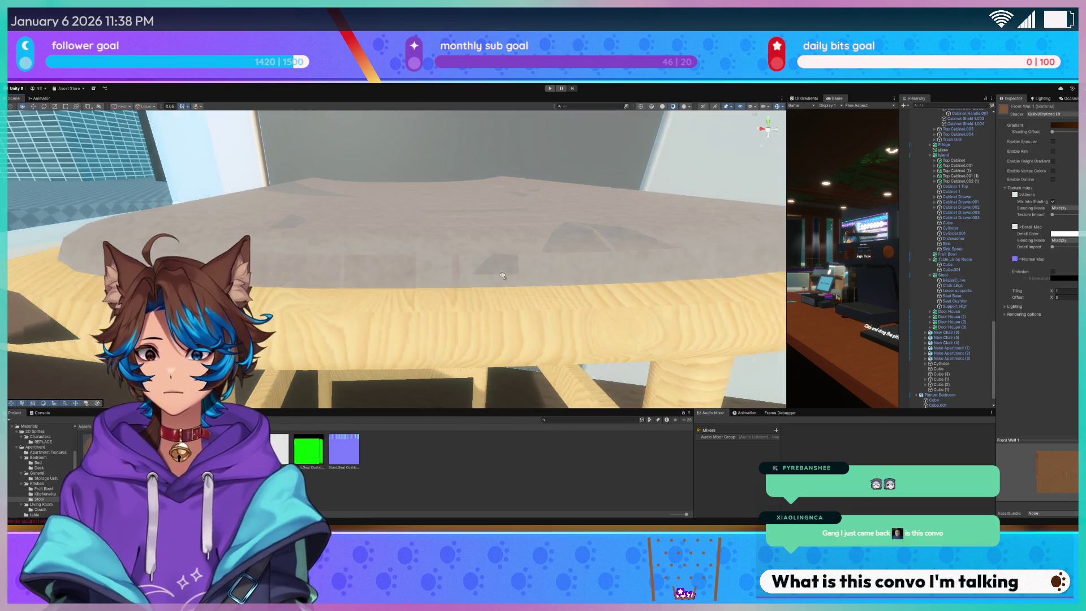
scroll(517, 270, down, 3)
scroll(517, 270, down, 2)
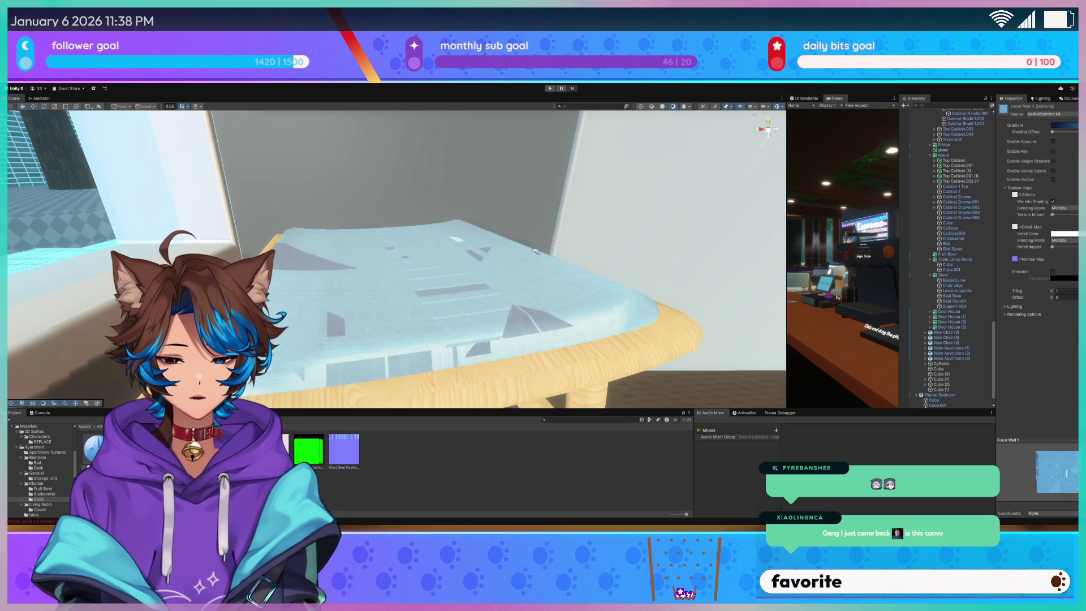
scroll(530, 249, down, 3)
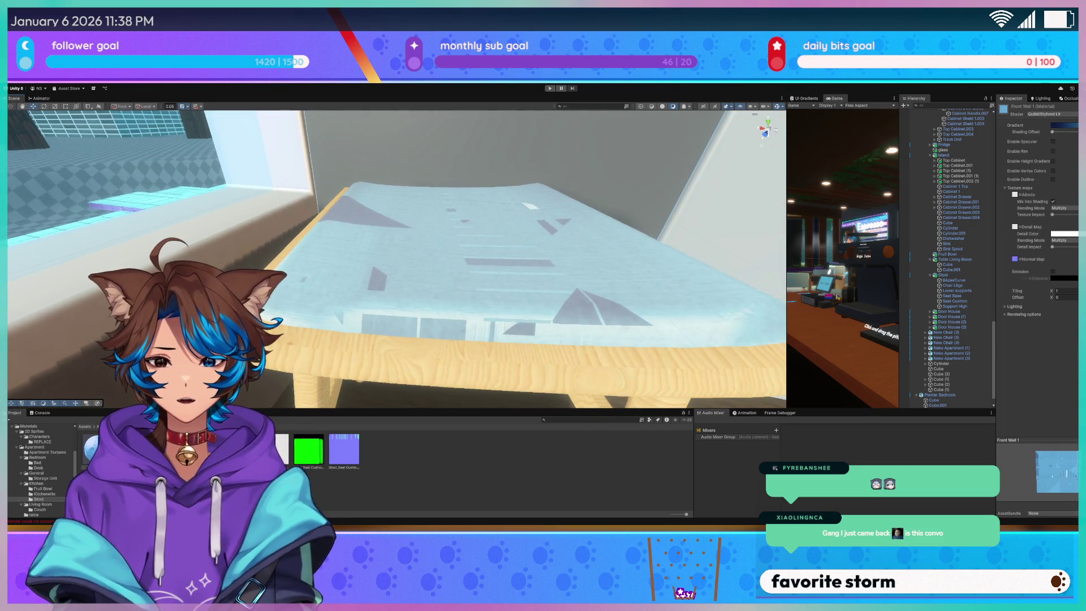
click(480, 276)
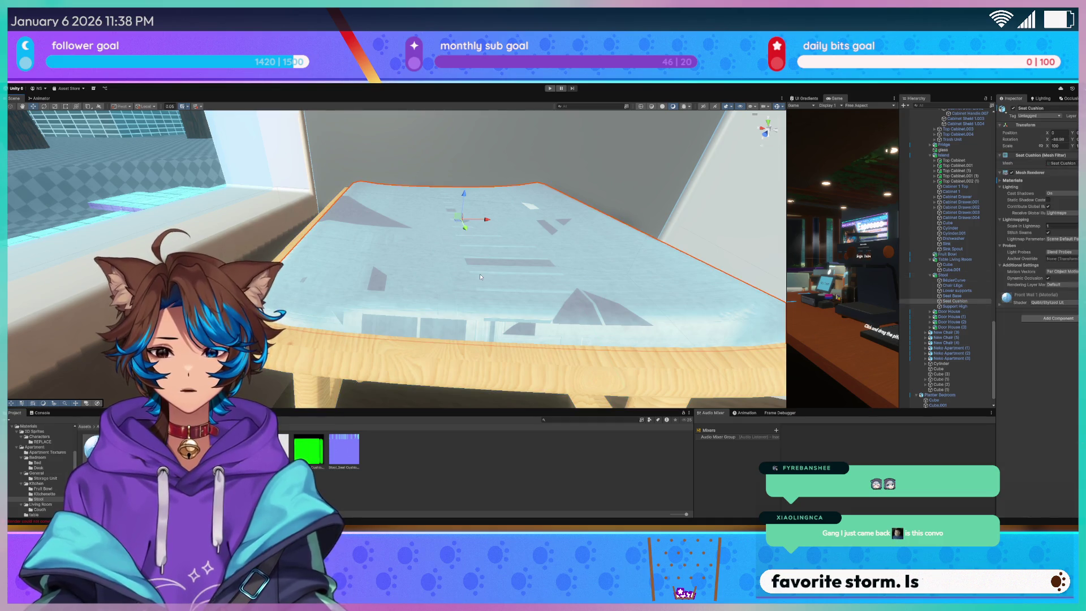
scroll(480, 277, down, 3)
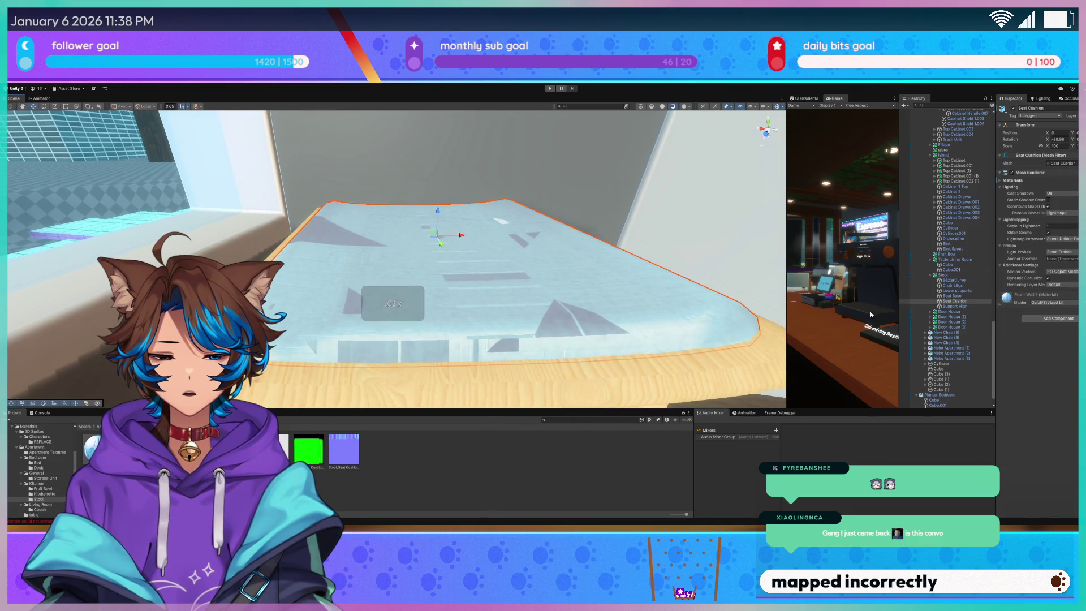
Frame the seat cushion and fly around to inspect the seat top and base
double_click(946, 303)
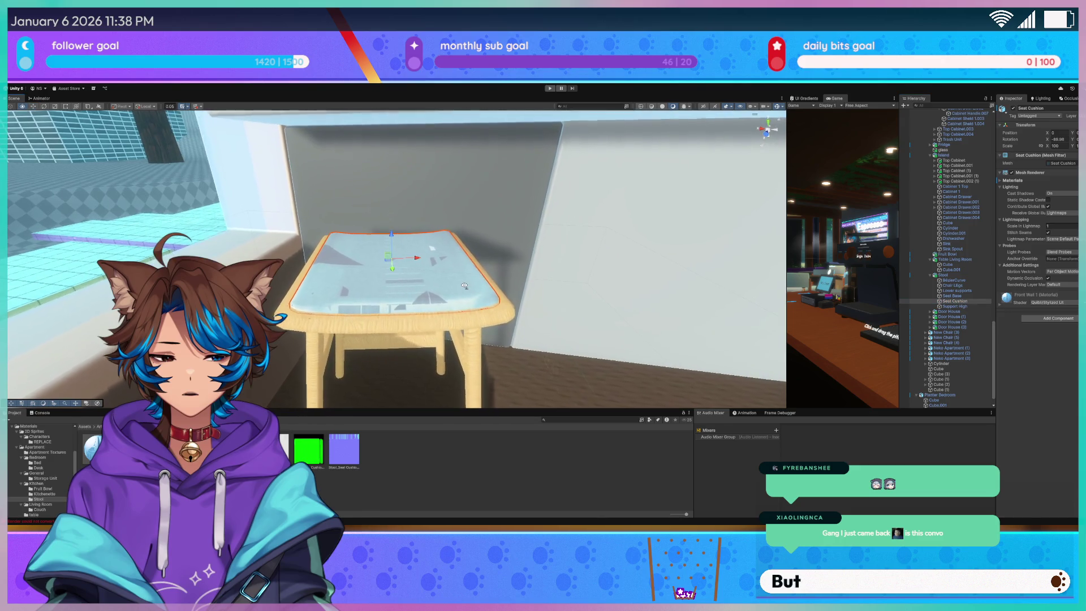
key(w)
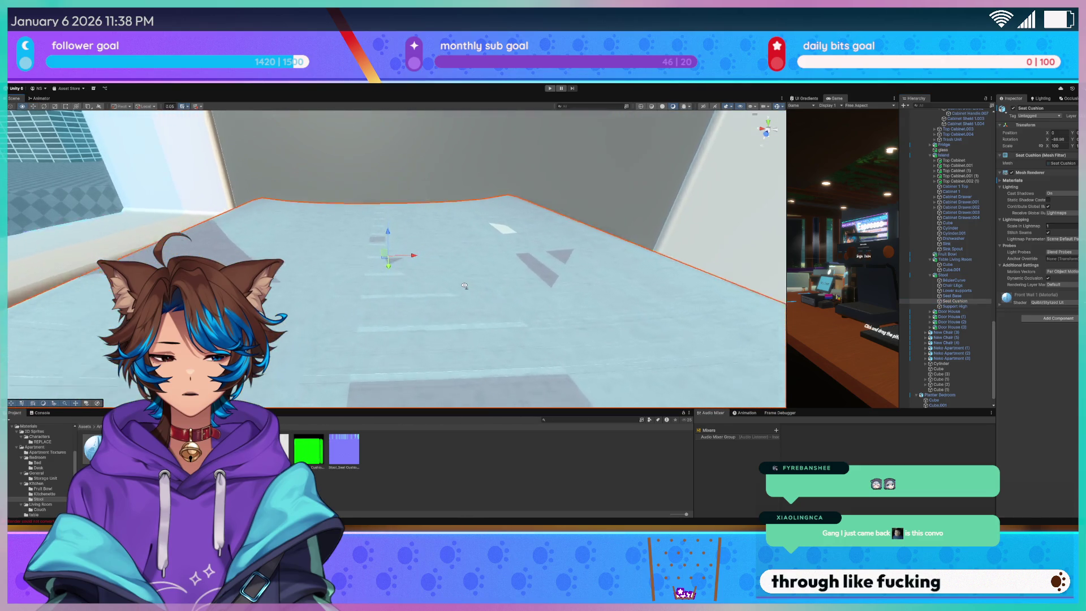
key(w)
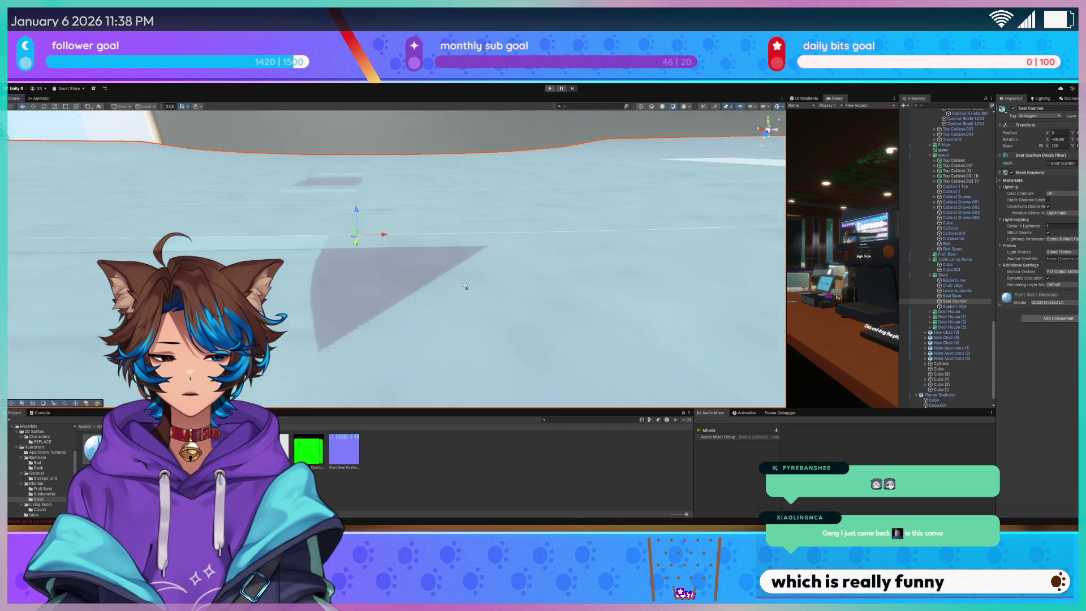
key(w)
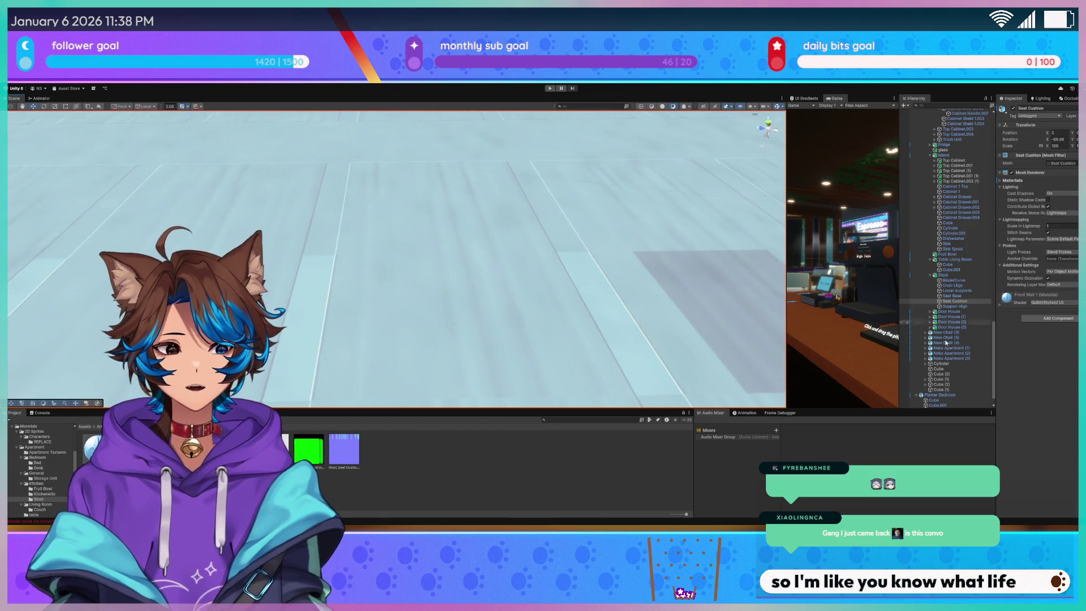
click(361, 296)
key(s)
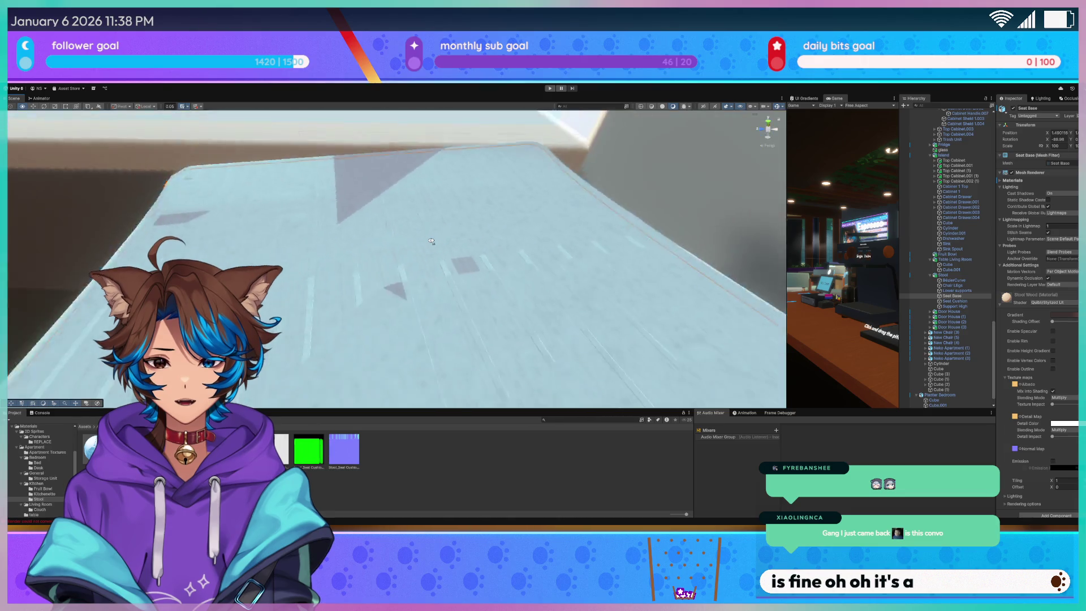
key(s)
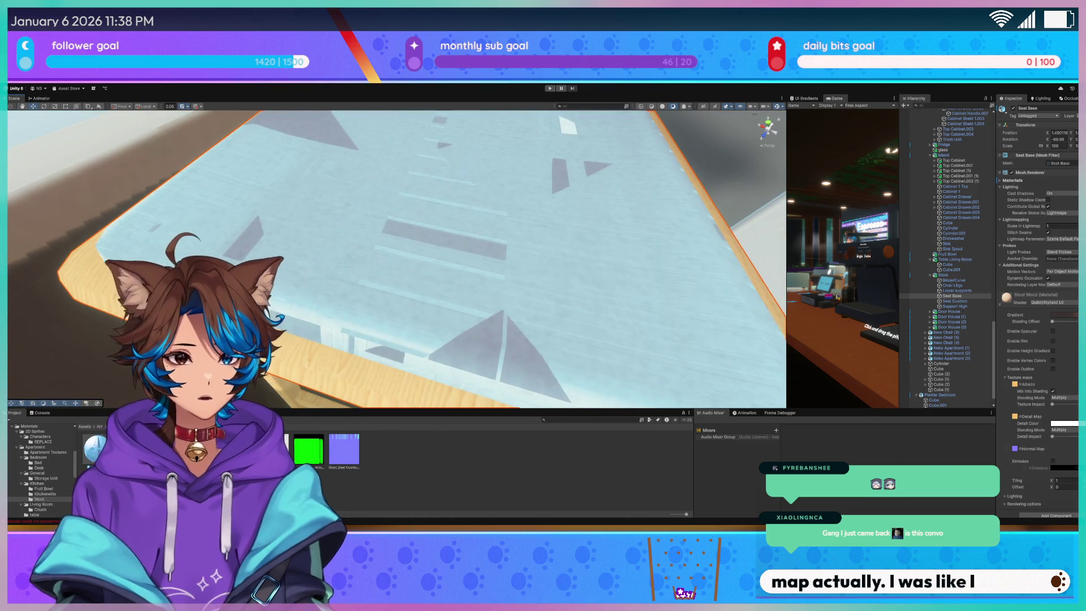
Turn on the normal map for the cushion material and inspect the surface up close
click(344, 451)
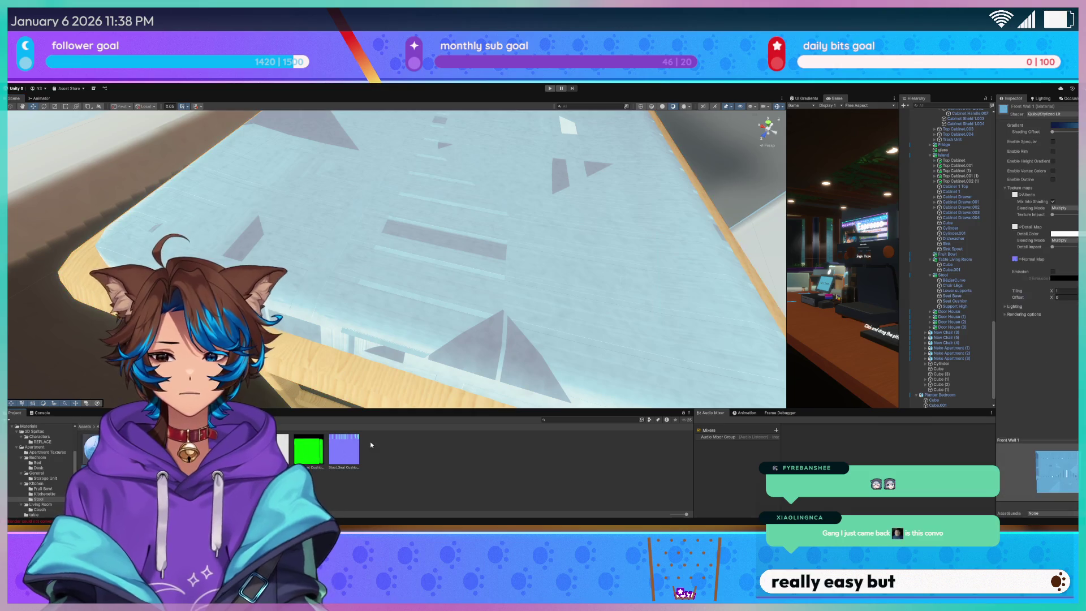
click(1015, 260)
mouse_move(464, 243)
mouse_down()
mouse_move(432, 225)
mouse_move(375, 255)
mouse_move(388, 230)
mouse_move(129, 175)
mouse_up()
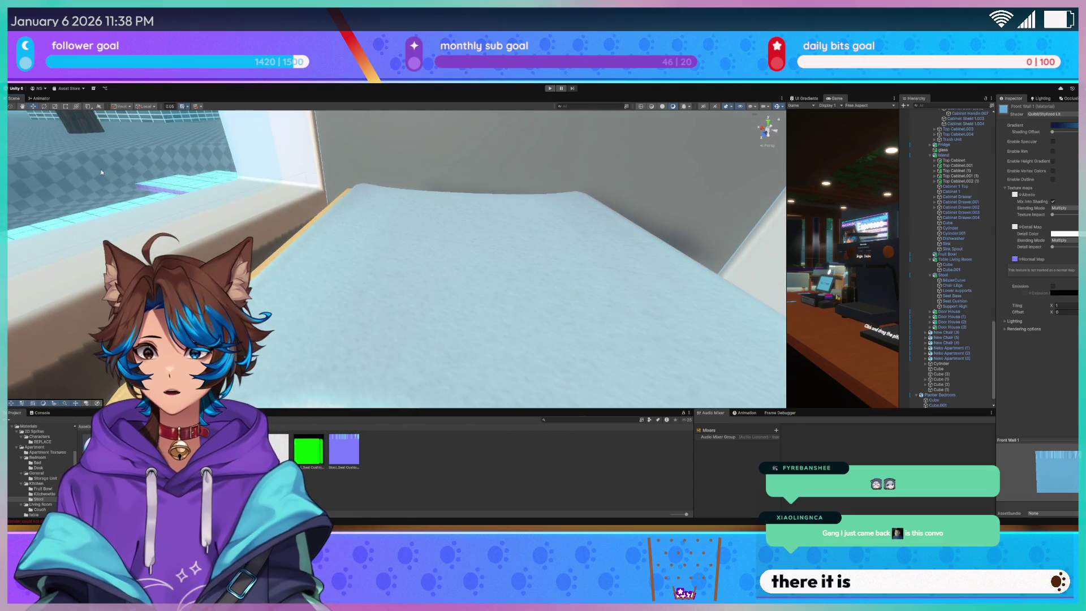
mouse_move(348, 221)
mouse_down()
mouse_move(395, 231)
mouse_move(320, 363)
mouse_move(327, 347)
mouse_up()
Slide a duplicated stool right of the original and rotate the left stool to a new angle
click(326, 348)
scroll(327, 347, down, 5)
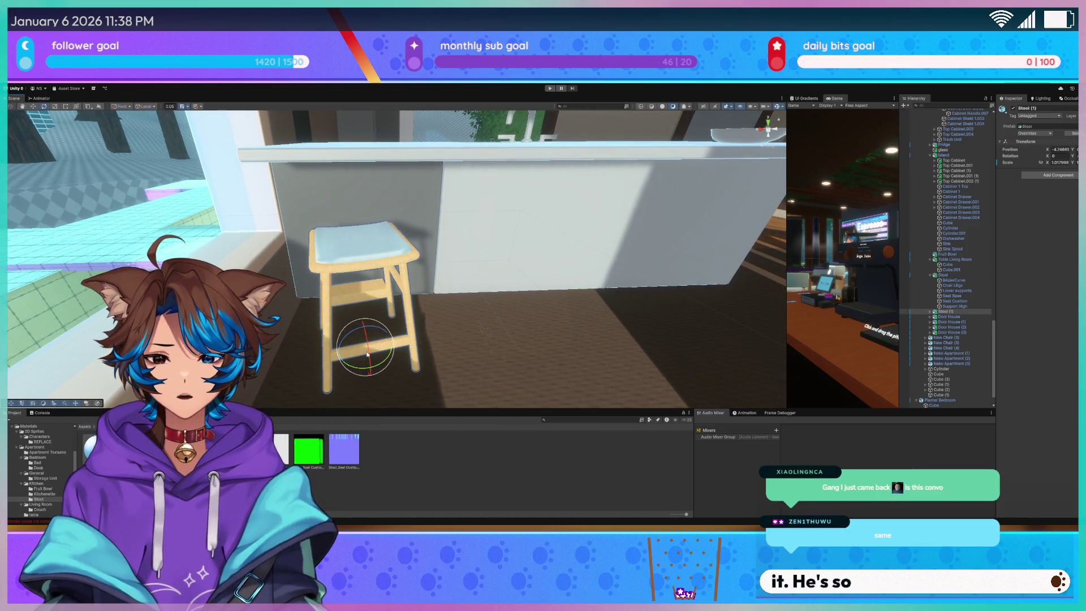
mouse_move(391, 343)
mouse_down()
mouse_move(493, 337)
mouse_move(475, 337)
mouse_move(482, 343)
mouse_up()
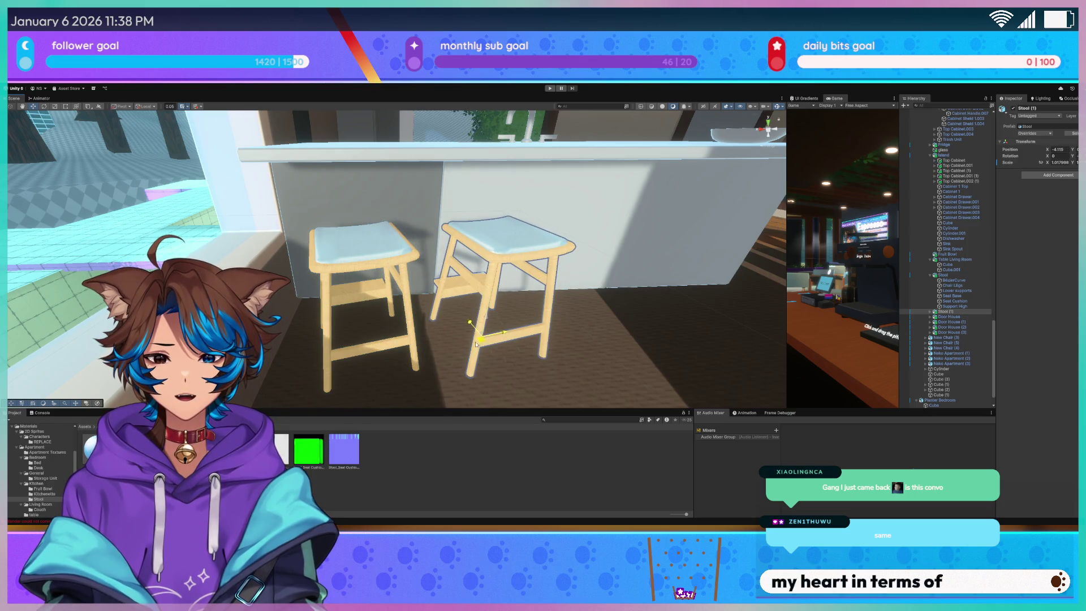
click(365, 292)
key(e)
mouse_move(382, 361)
mouse_down()
mouse_move(356, 362)
mouse_move(406, 298)
mouse_move(296, 325)
mouse_move(472, 345)
mouse_move(440, 315)
mouse_move(396, 349)
mouse_move(497, 345)
mouse_move(508, 368)
mouse_up()
Duplicate the stool twice more and slide the third and fourth stools further right along the island
key(ctrl+d)
key(w)
key(ctrl+d)
key(e)
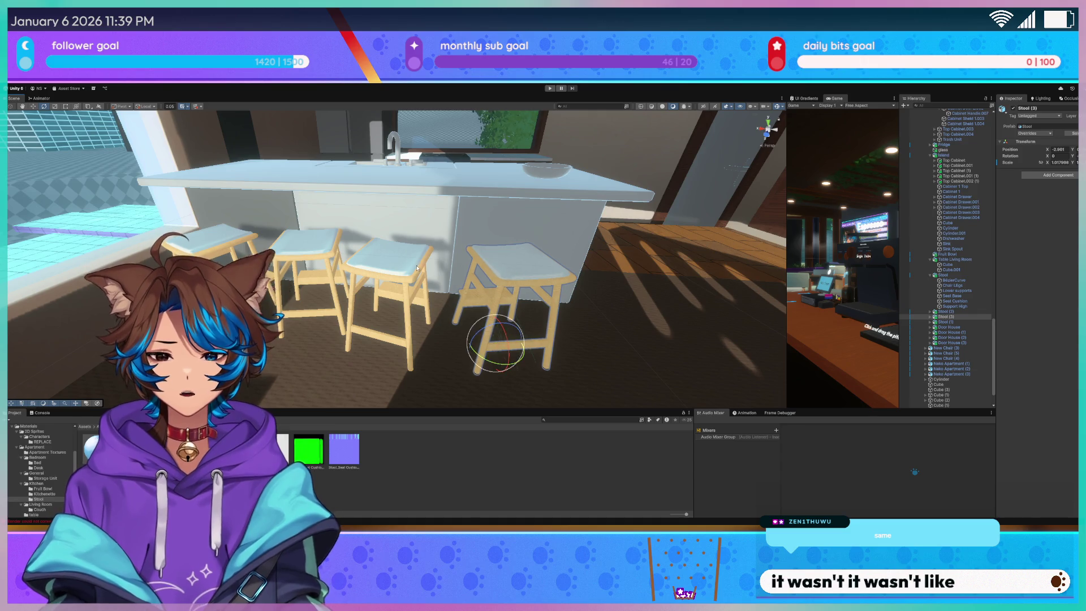
click(411, 295)
ctrl+click(495, 283)
key(w)
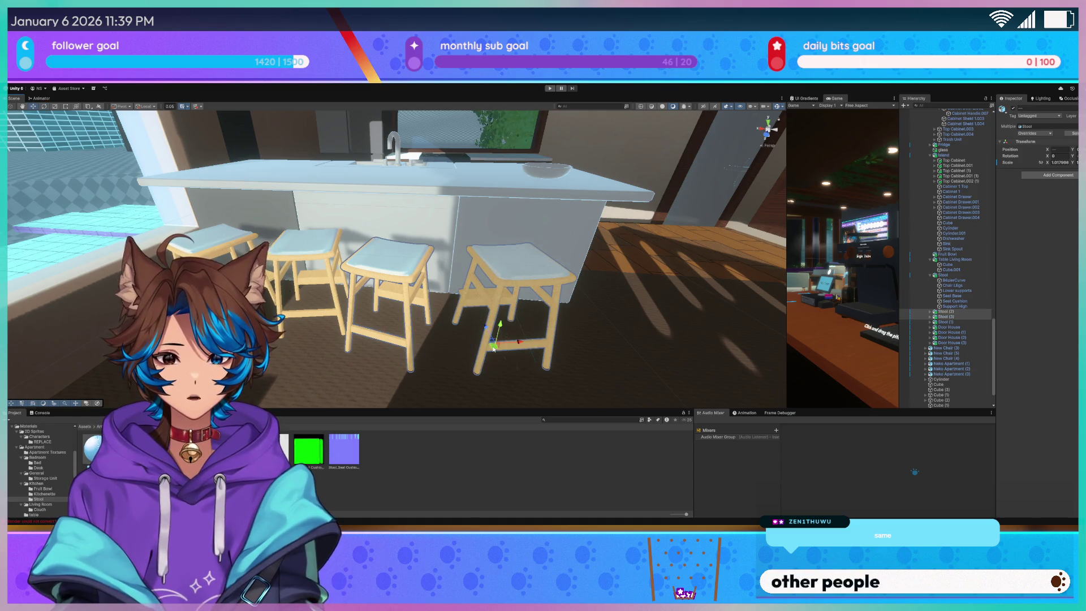
drag(495, 349, 512, 350)
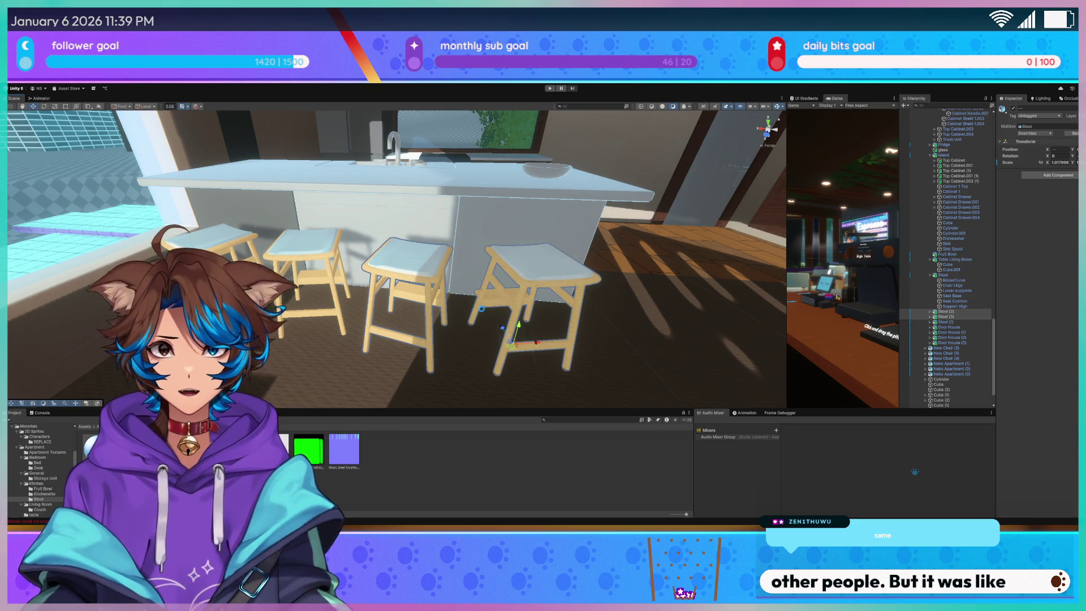
ctrl+click(482, 309)
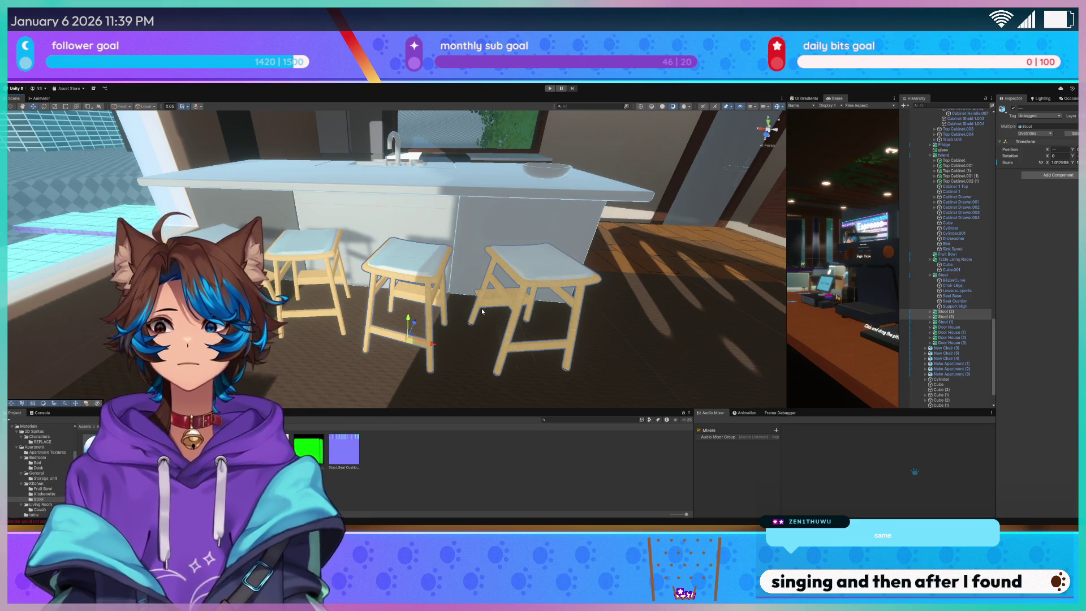
mouse_move(493, 238)
mouse_down()
mouse_move(442, 225)
mouse_move(467, 223)
mouse_move(483, 284)
mouse_move(601, 326)
mouse_up()
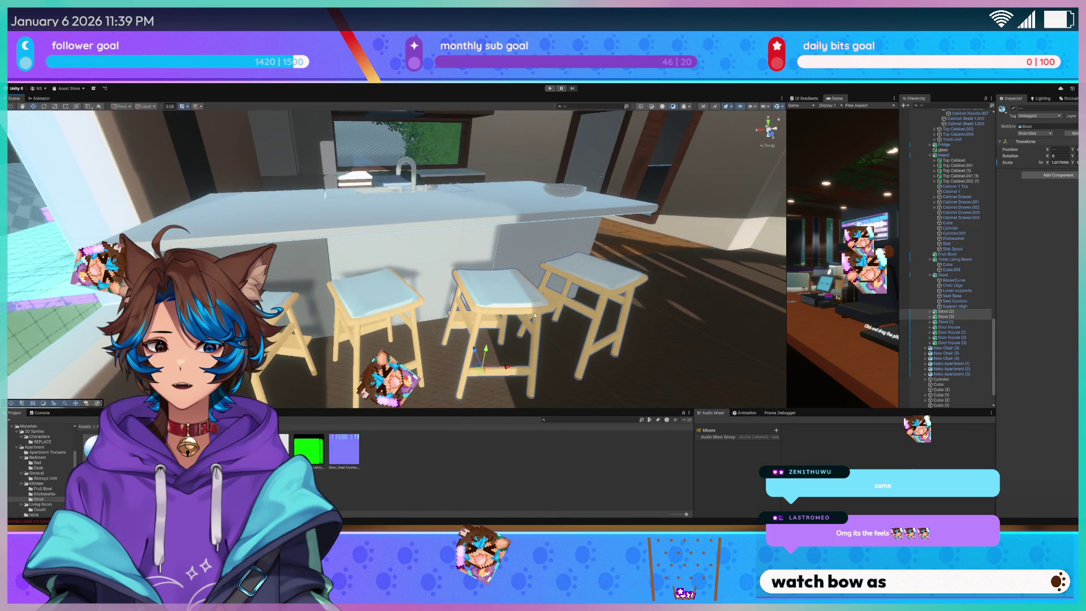
Zoom and orbit the Scene view toward the kitchen island until the stool seats are in view
scroll(600, 324, up, 5)
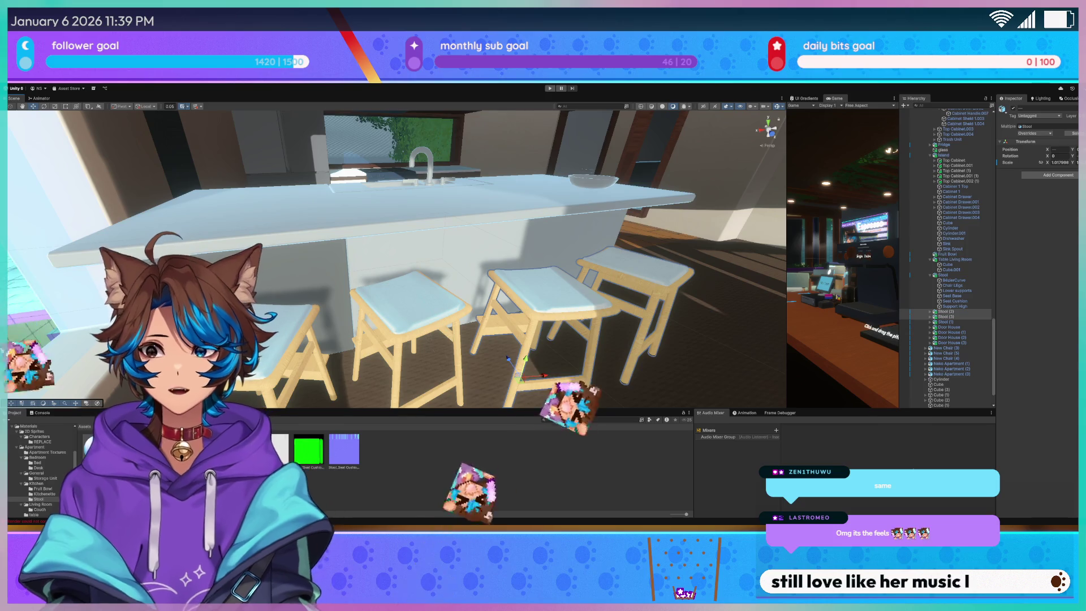
scroll(513, 230, up, 3)
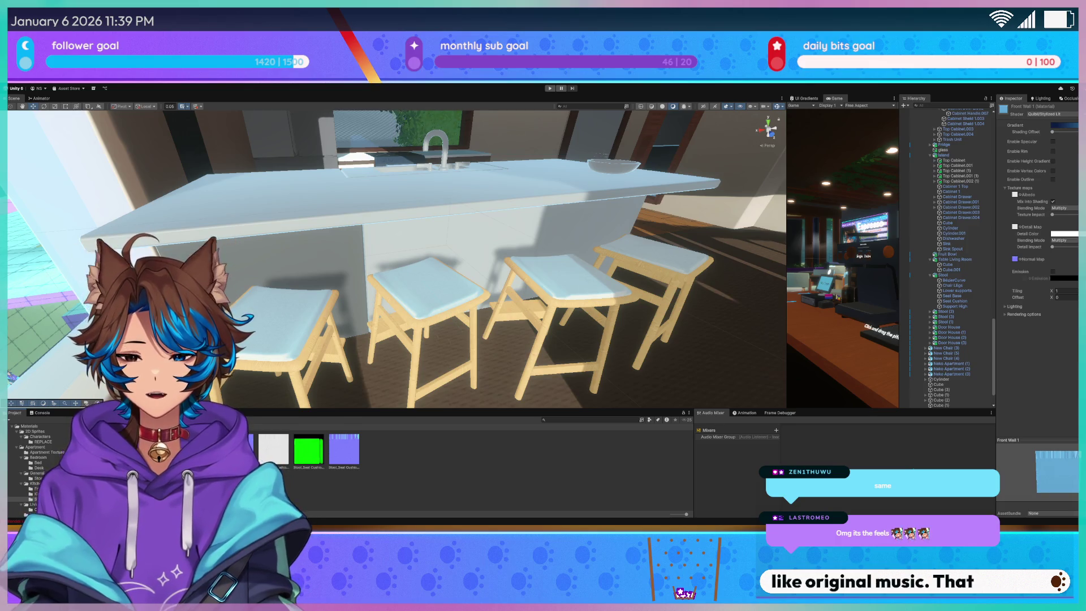
scroll(407, 253, up, 2)
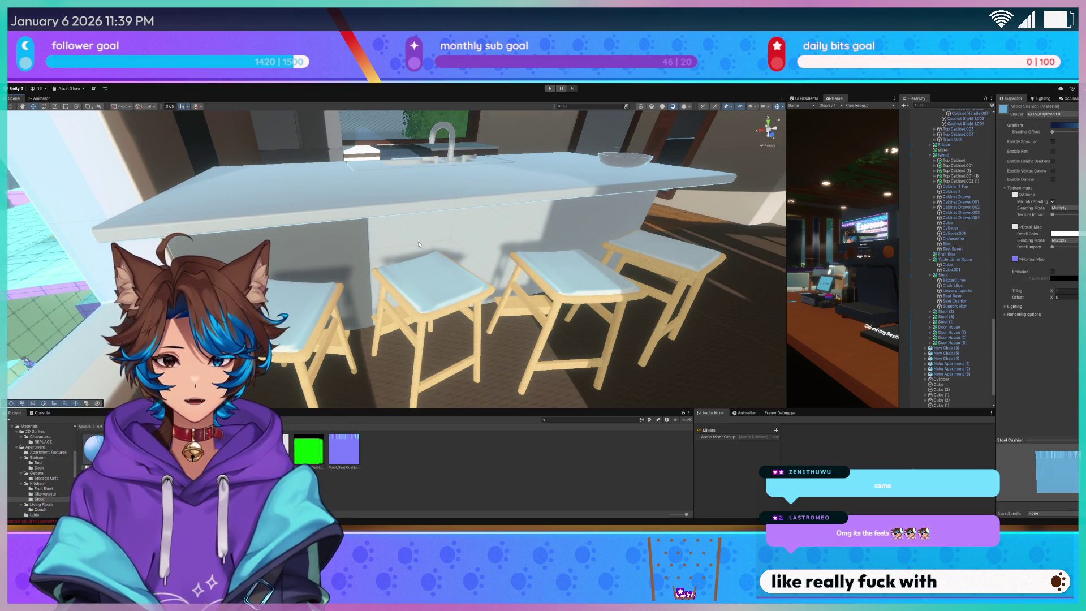
scroll(411, 253, up, 2)
drag(416, 247, 634, 266)
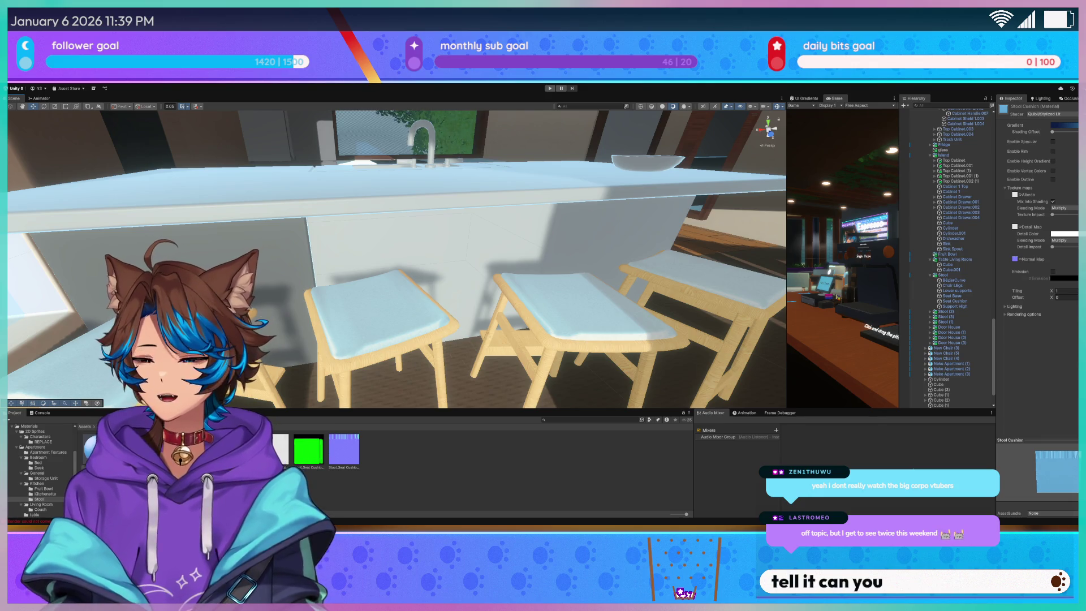
scroll(422, 270, up, 2)
drag(418, 306, 362, 296)
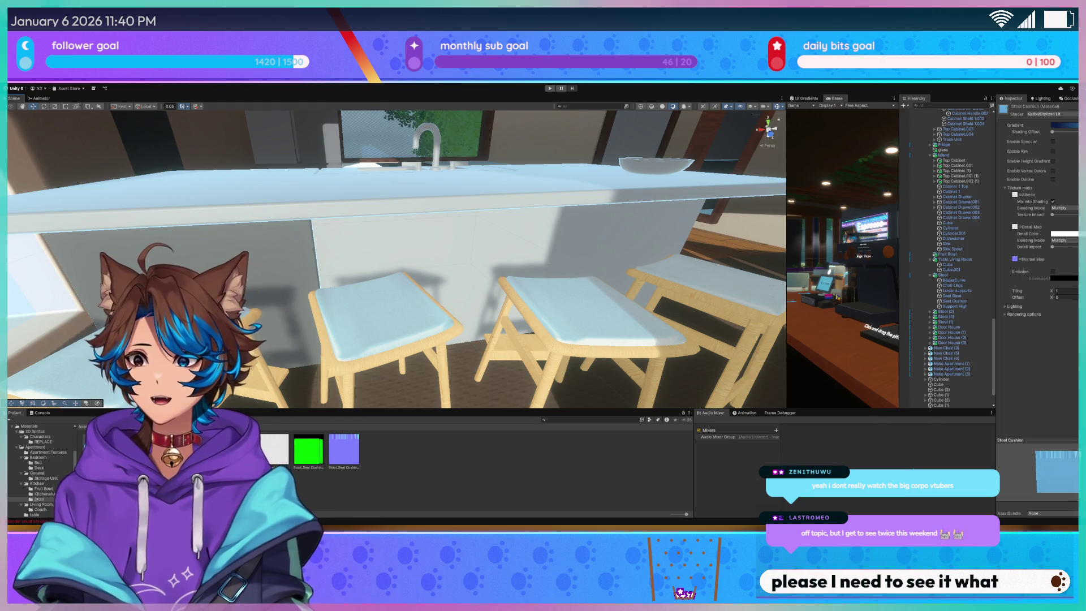
drag(362, 297, 325, 293)
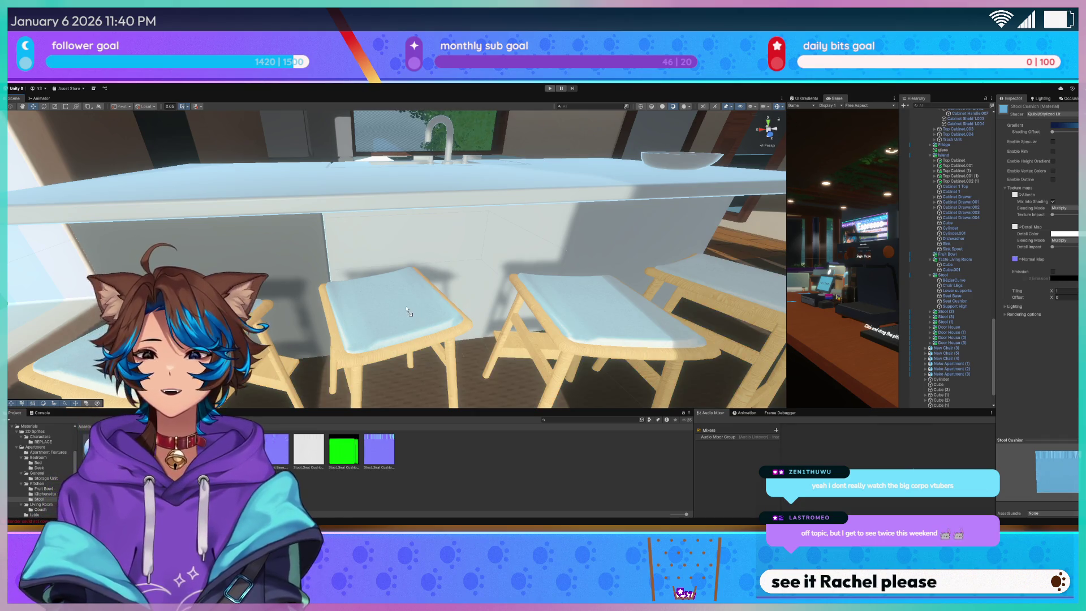
drag(409, 313, 408, 317)
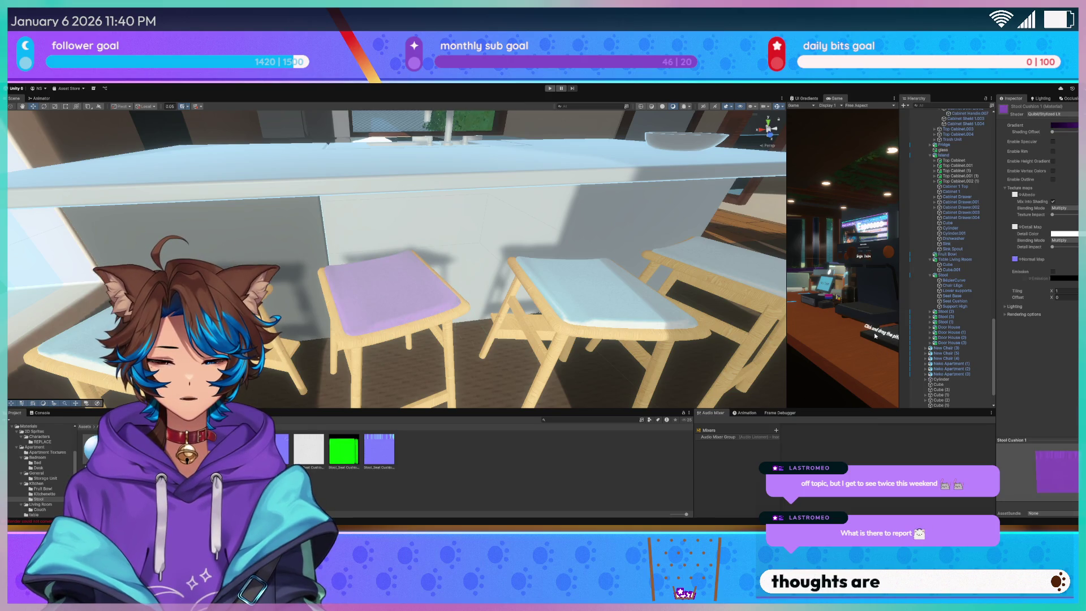
Select the white stool's seat cushion and bring up the Stool Cushion 1 material
drag(466, 264, 493, 259)
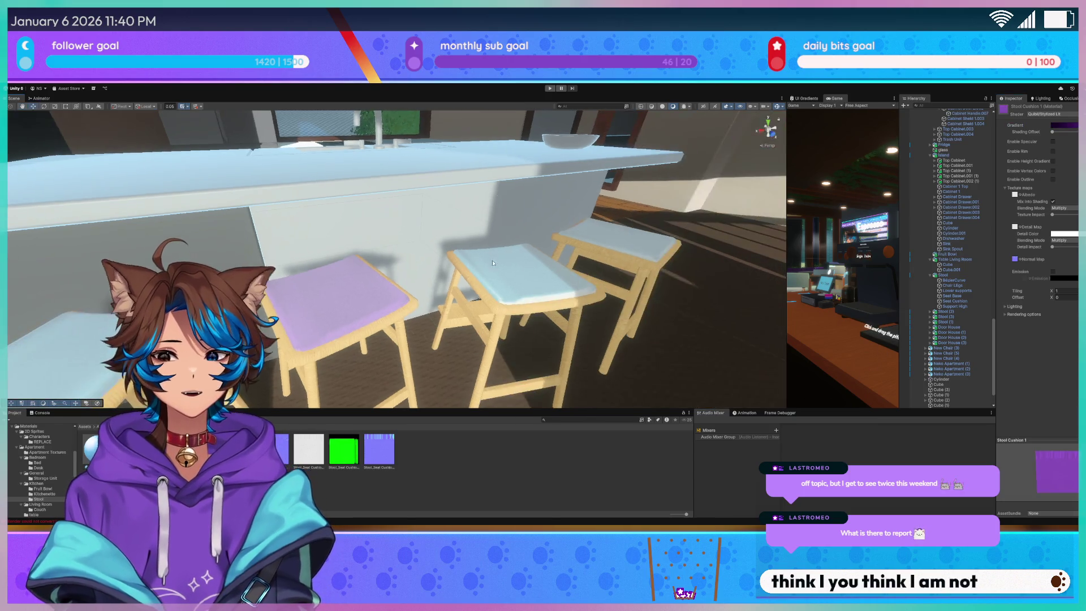
click(524, 286)
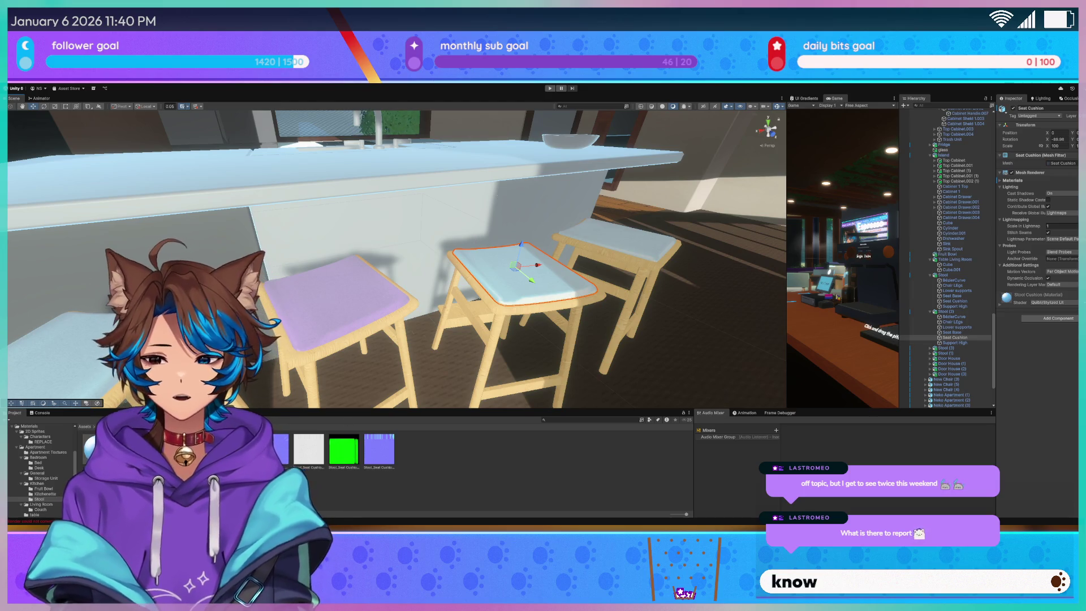
click(241, 450)
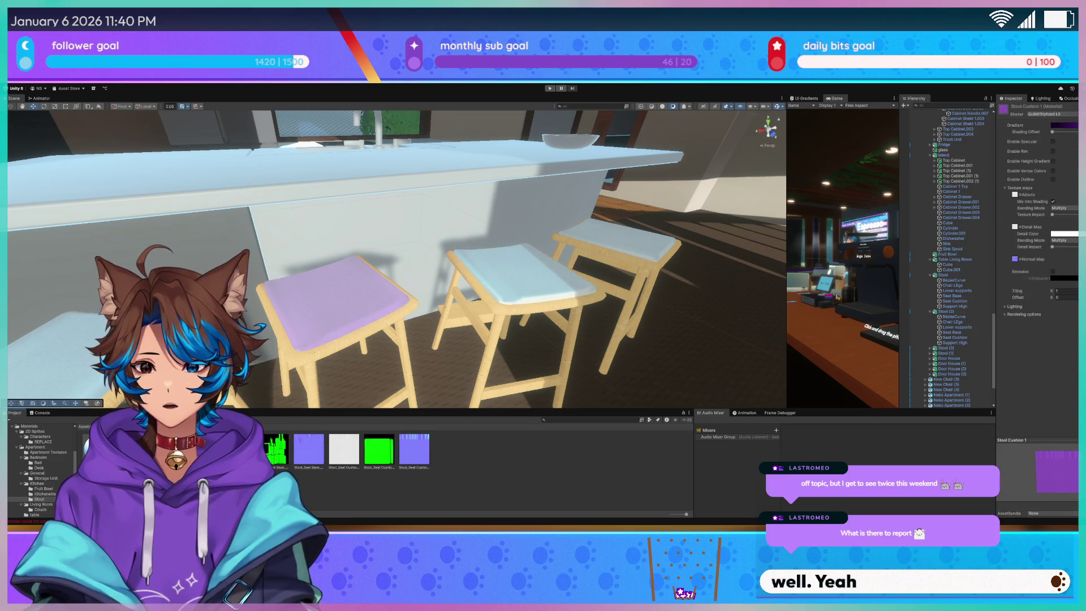
Create Stool Cushion 3 for the right stool's seat and keep Stool Cushion 2's lavender colour
mouse_move(509, 266)
mouse_down()
mouse_move(563, 264)
mouse_move(441, 302)
mouse_up()
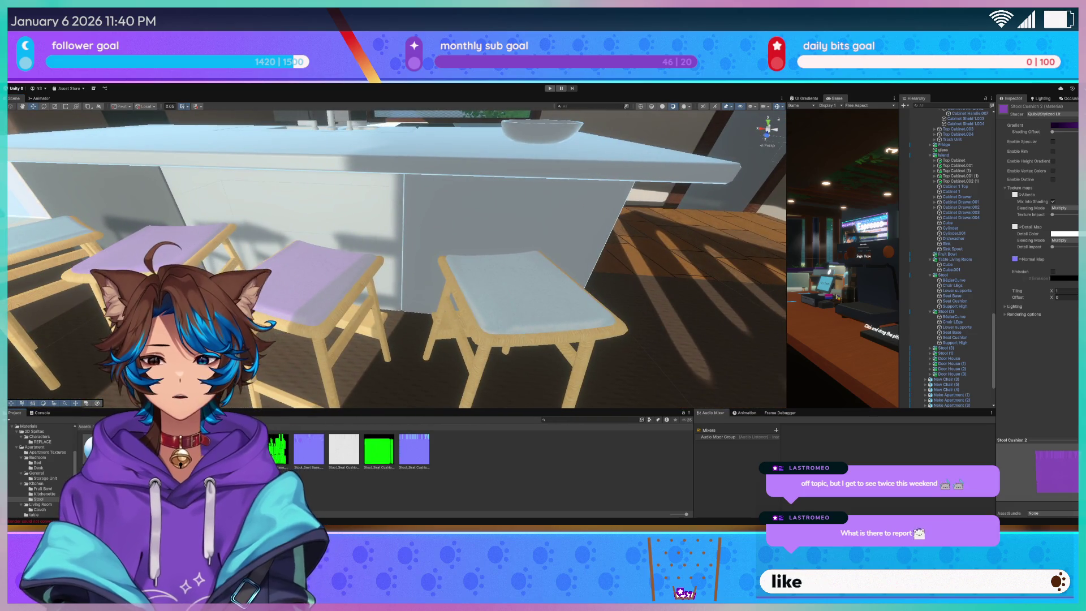
key(ctrl+d)
mouse_move(449, 449)
mouse_down()
mouse_move(509, 368)
mouse_move(594, 317)
mouse_move(498, 306)
mouse_up()
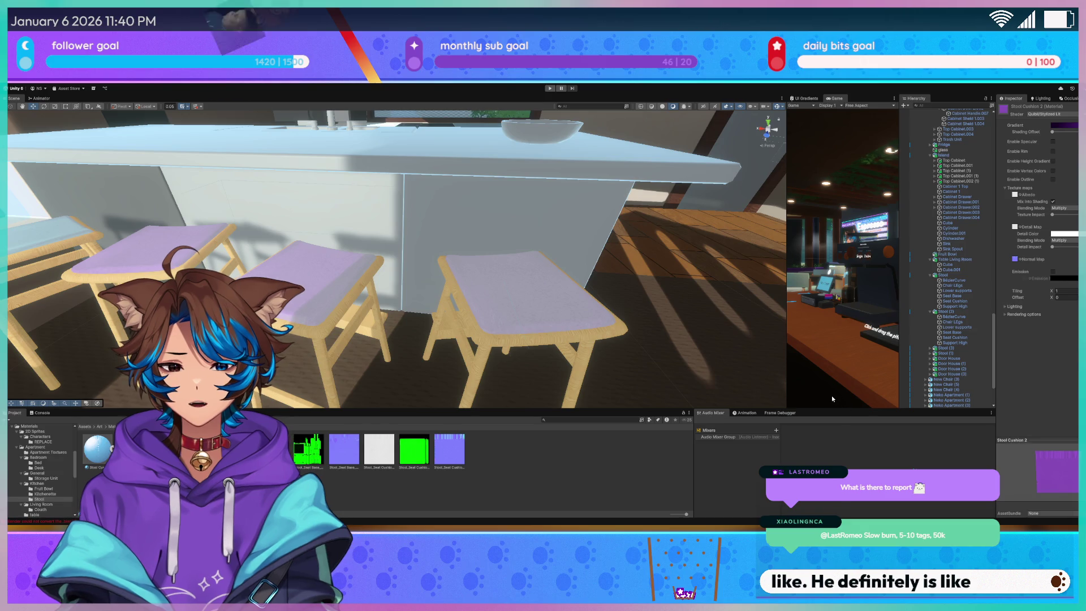
key(ctrl+z)
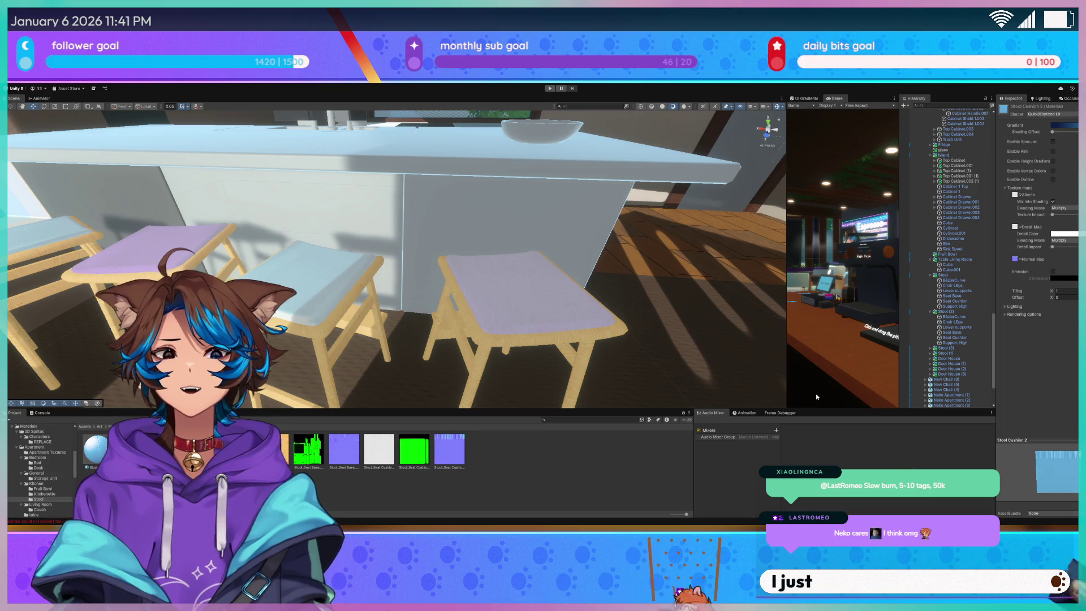
key(ctrl+y)
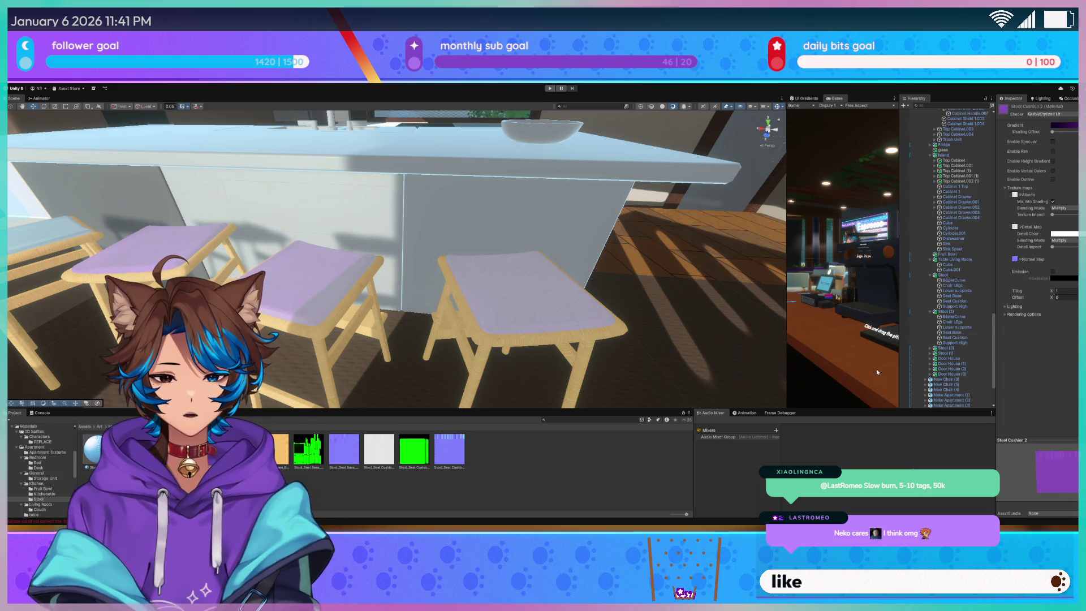
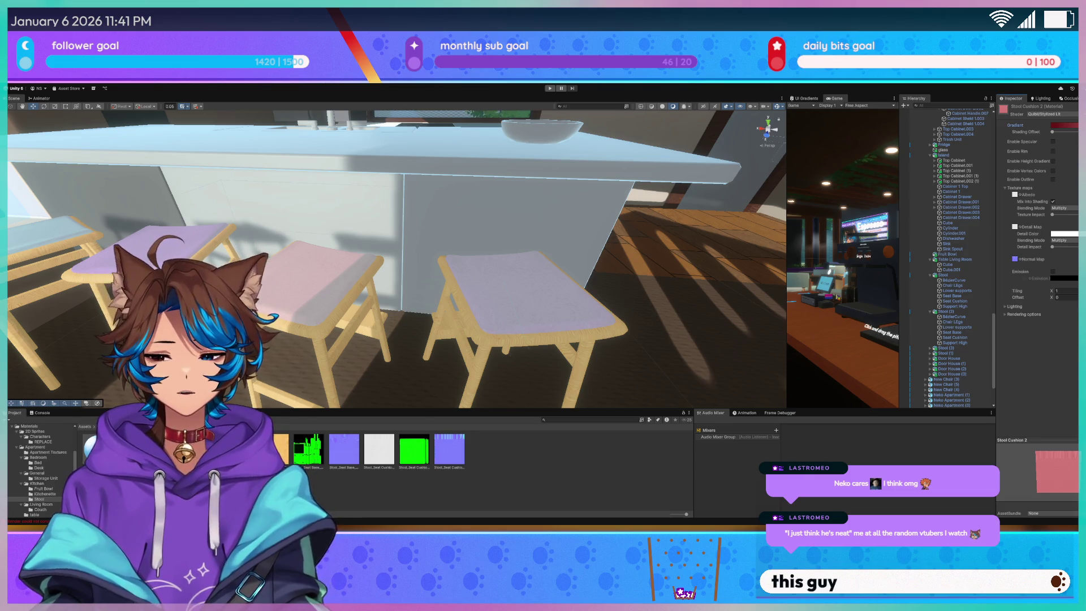
Compare the stool cushion materials and apply Stool Cushion to a stool seat cushion
drag(323, 315, 338, 287)
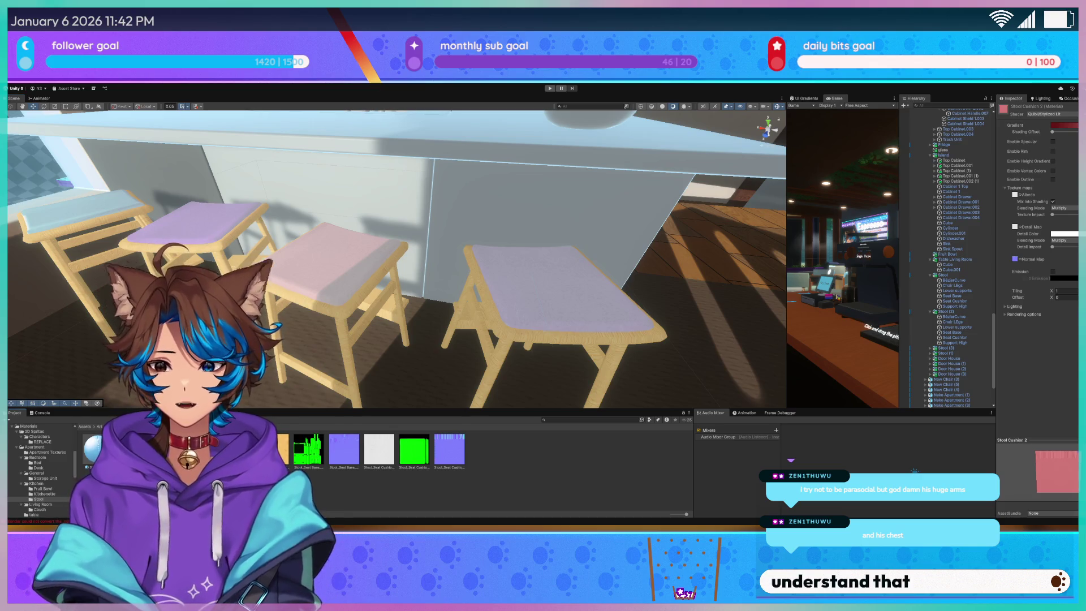
click(204, 450)
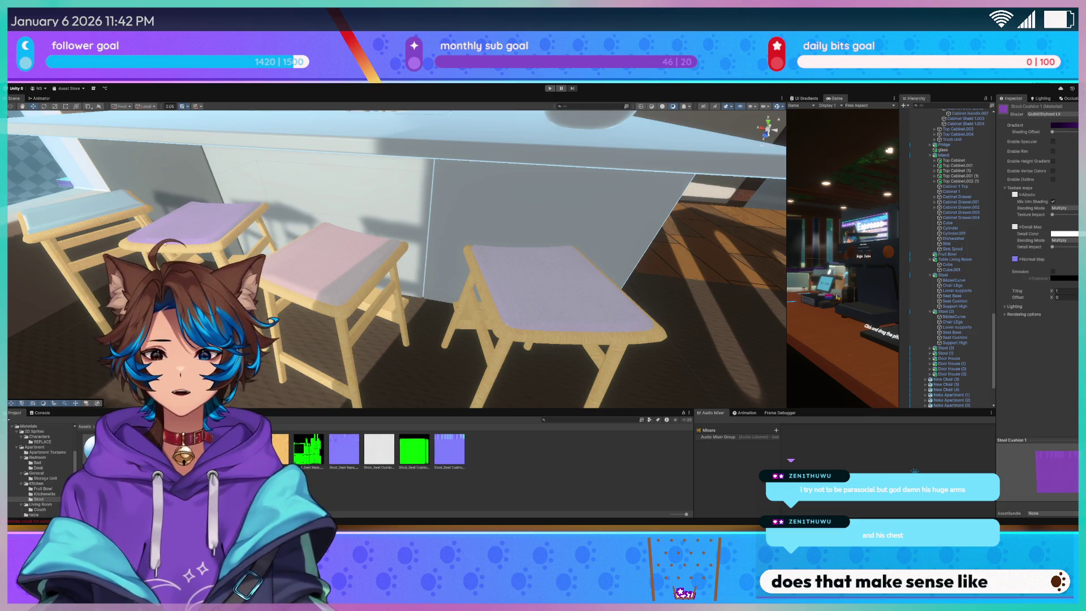
click(103, 205)
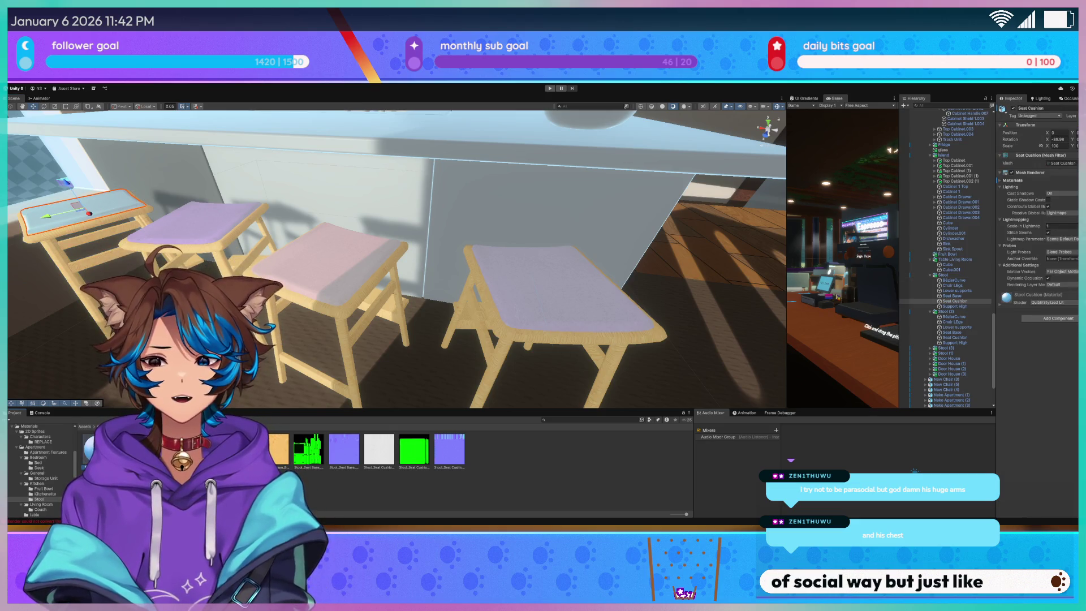
click(511, 325)
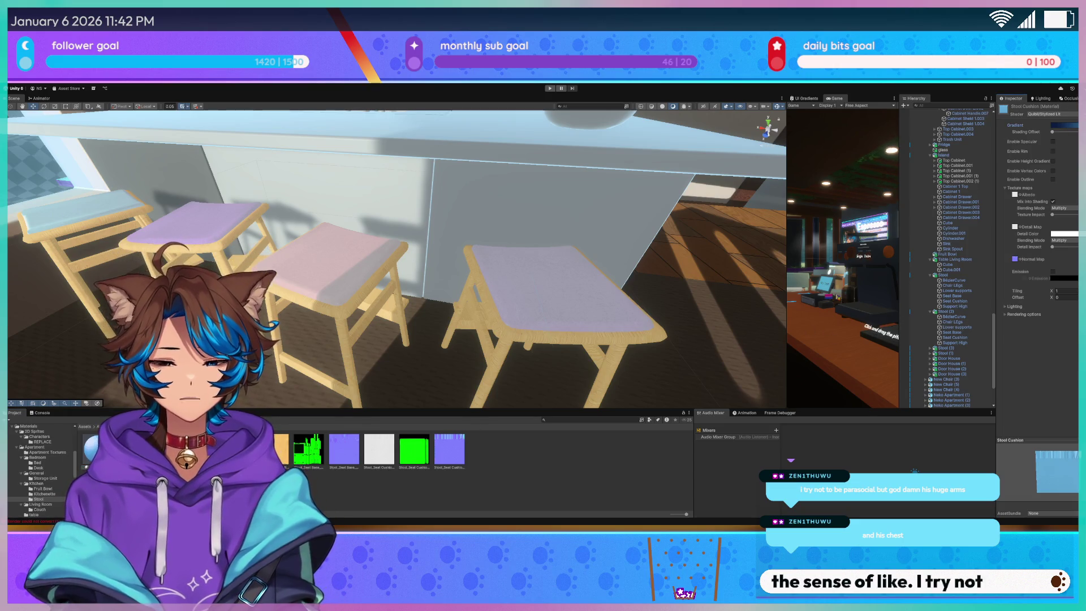
mouse_move(449, 450)
mouse_down()
mouse_move(723, 339)
mouse_move(552, 286)
mouse_up()
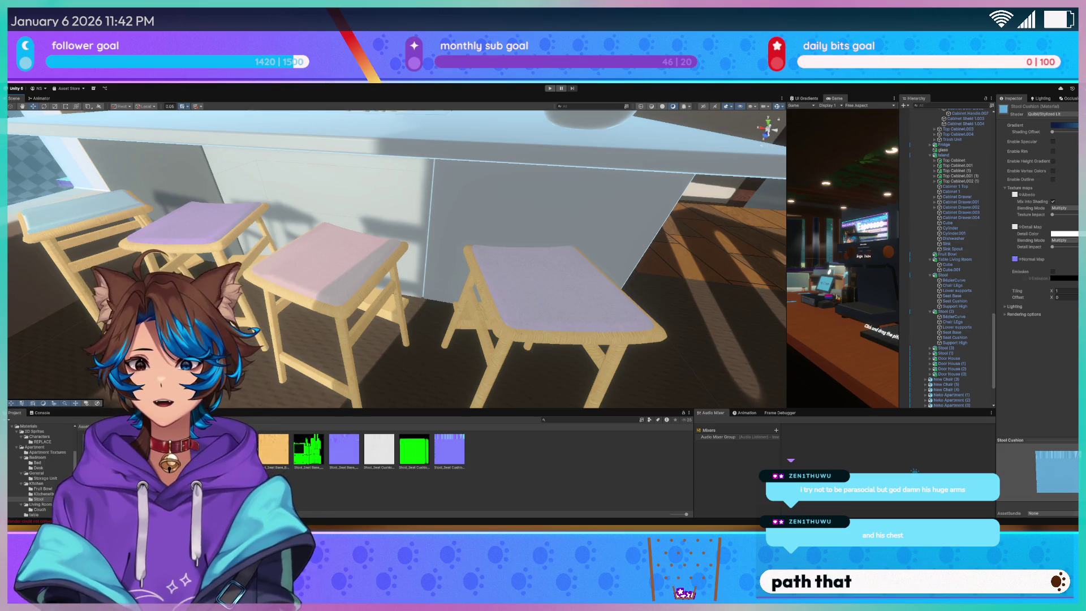
Check the pale yellow Stool Cushion 3 material, then move the view toward the counter bowl
click(170, 450)
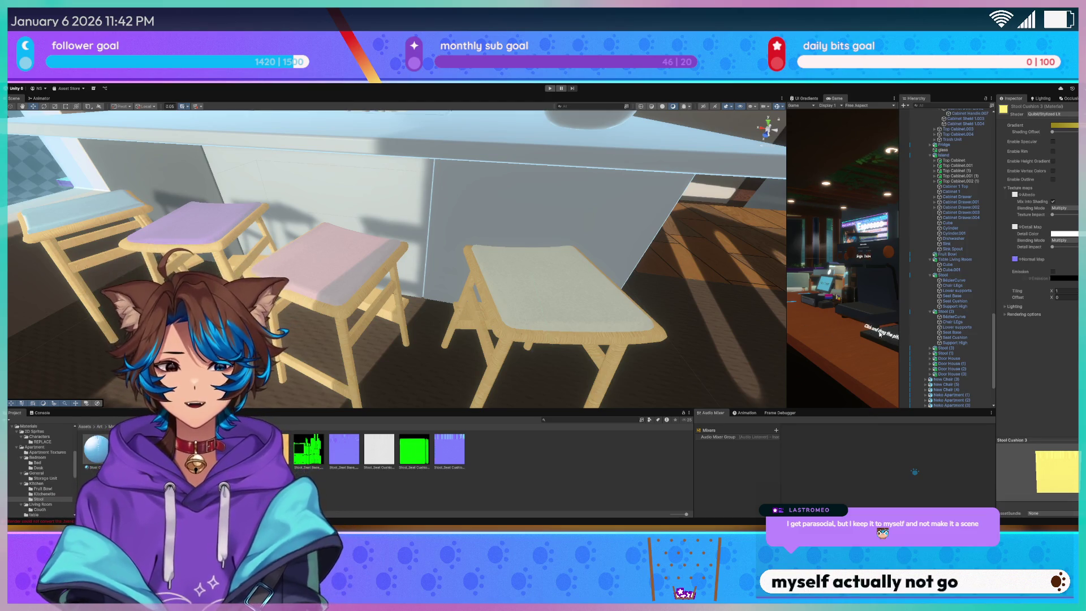
mouse_move(594, 237)
mouse_down()
mouse_move(598, 217)
mouse_move(599, 261)
mouse_up()
key(w)
Filter materials by 'wo' and preview Wooden Floor and Wooden Partition on the bowl
text(wood)
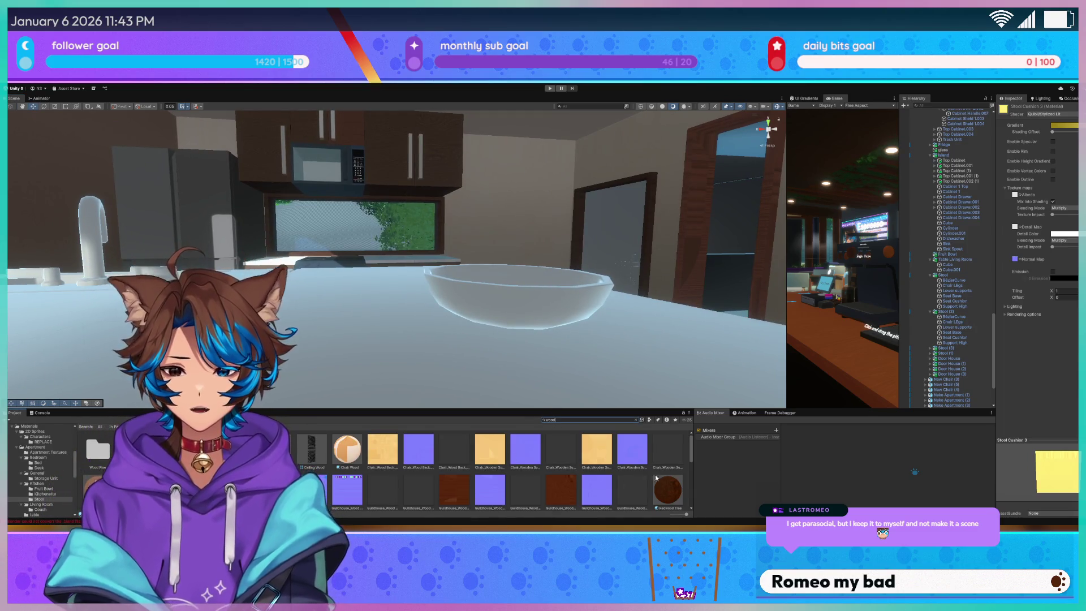
scroll(650, 478, down, 2)
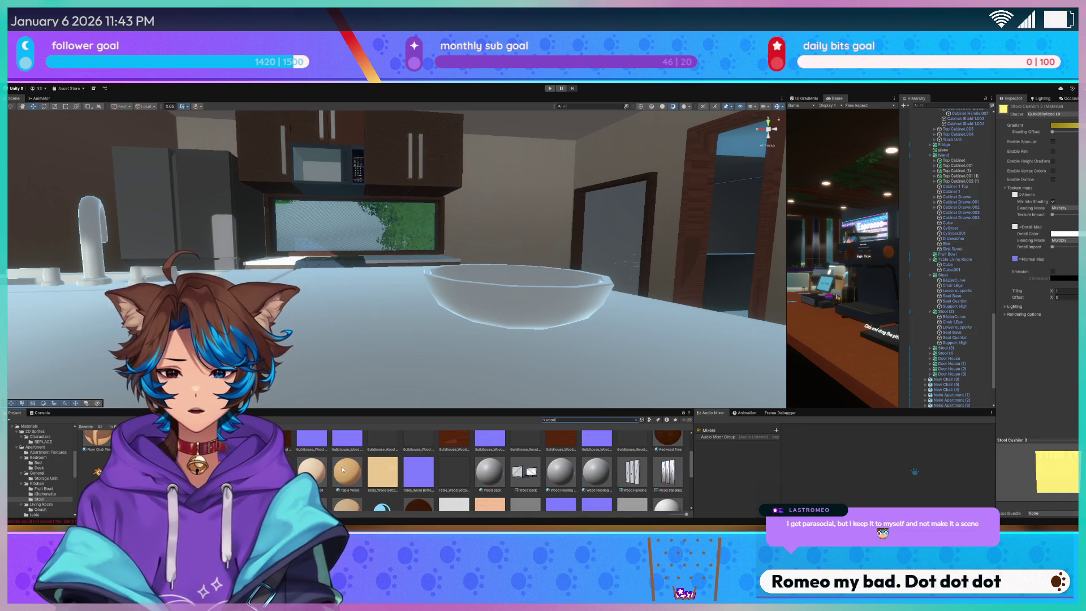
scroll(343, 470, down, 2)
scroll(313, 473, down, 2)
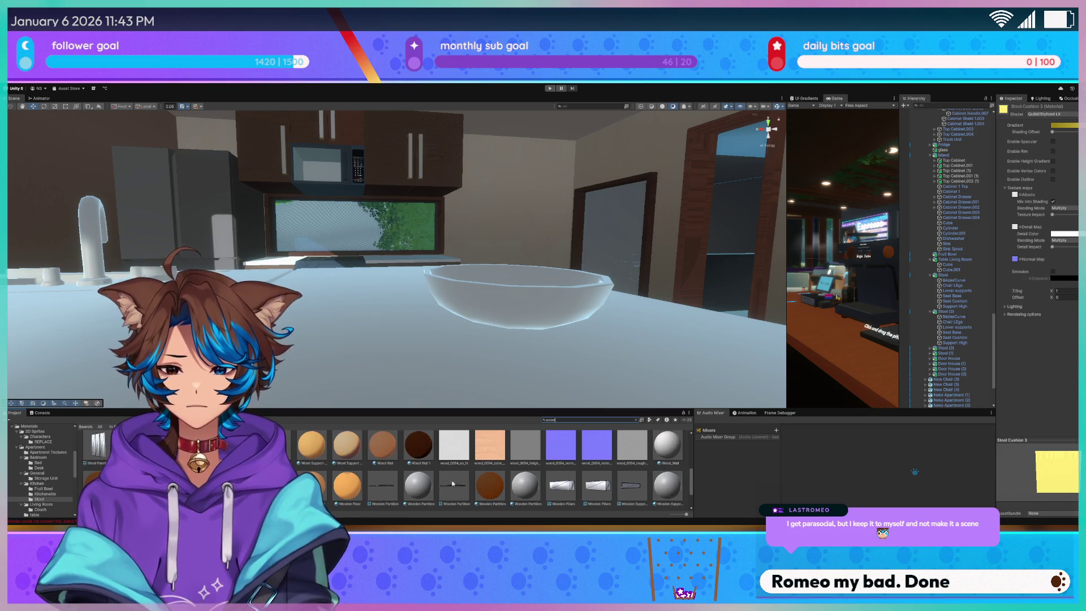
scroll(324, 467, down, 1)
scroll(334, 469, down, 1)
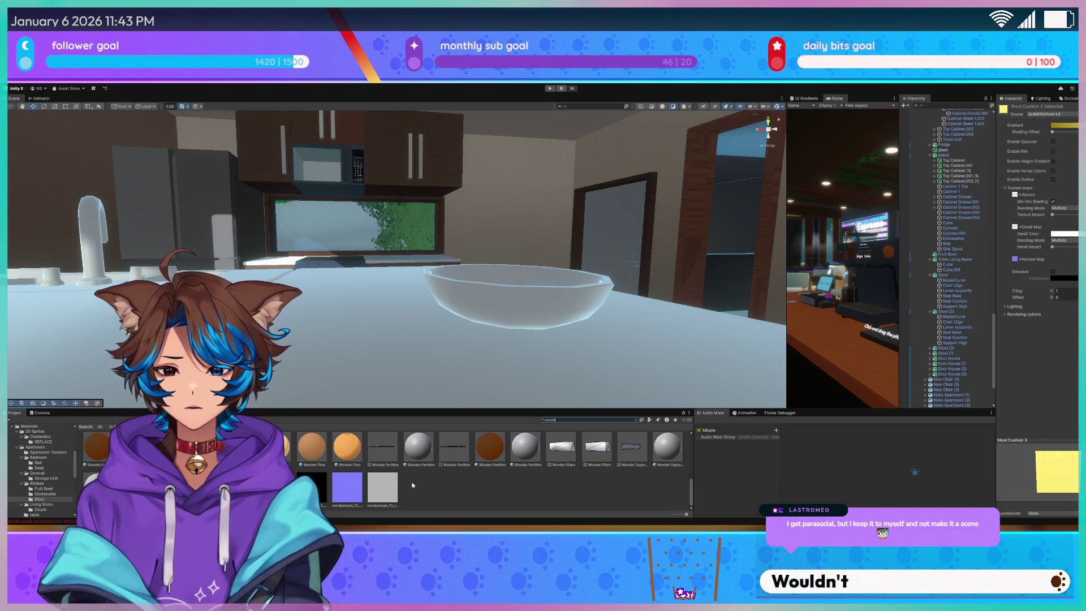
mouse_move(344, 457)
mouse_down()
mouse_move(508, 309)
mouse_move(497, 481)
mouse_up()
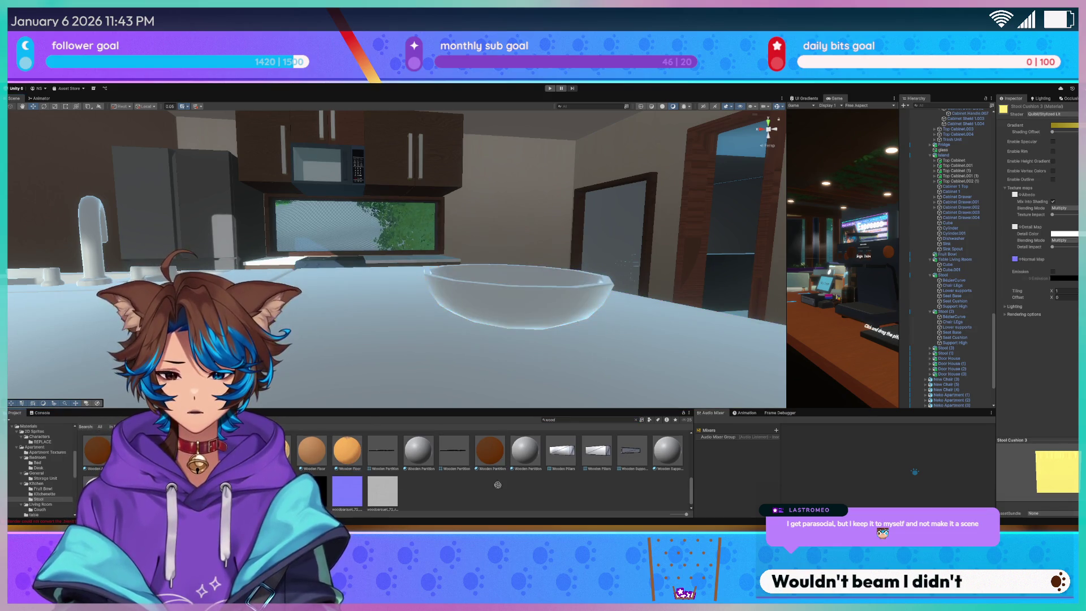
mouse_move(496, 443)
mouse_down()
mouse_move(517, 320)
mouse_move(532, 490)
mouse_up()
Apply a light wood material to the glass bowl on the counter
scroll(418, 444, up, 5)
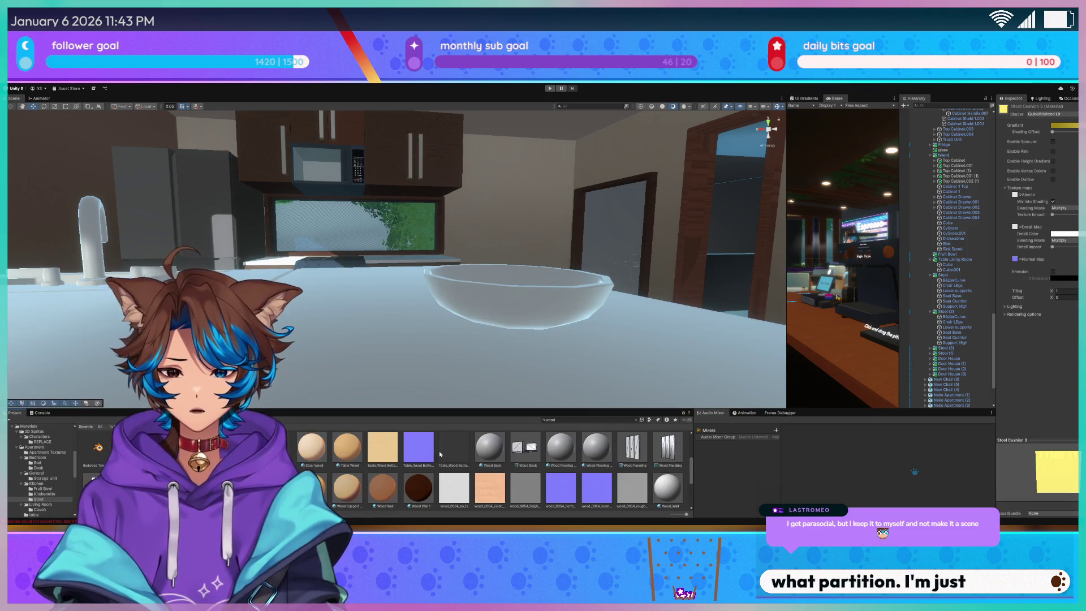
scroll(419, 444, up, 2)
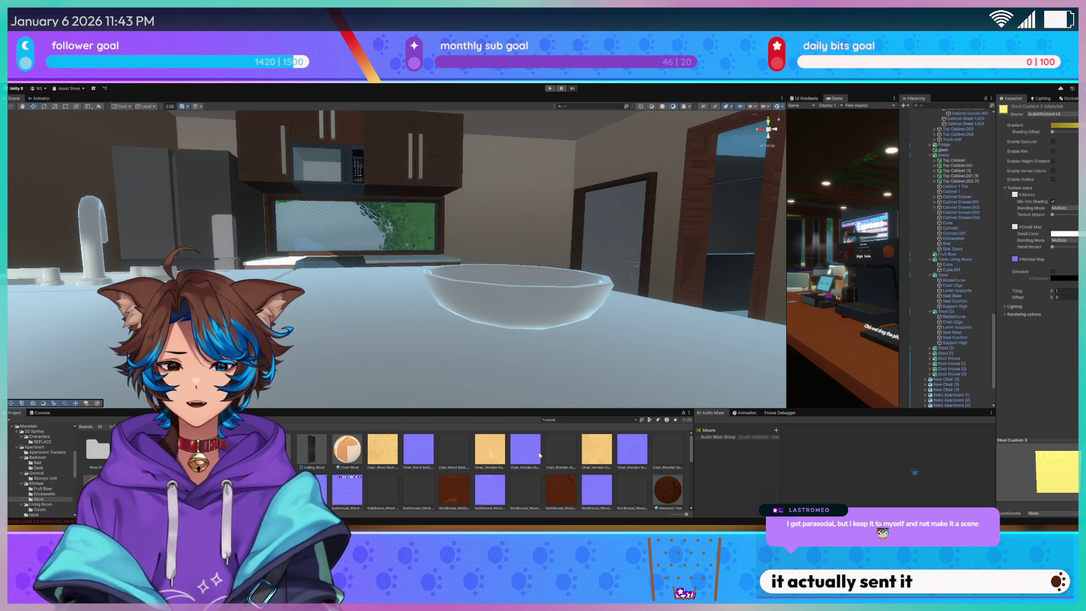
scroll(531, 451, down, 5)
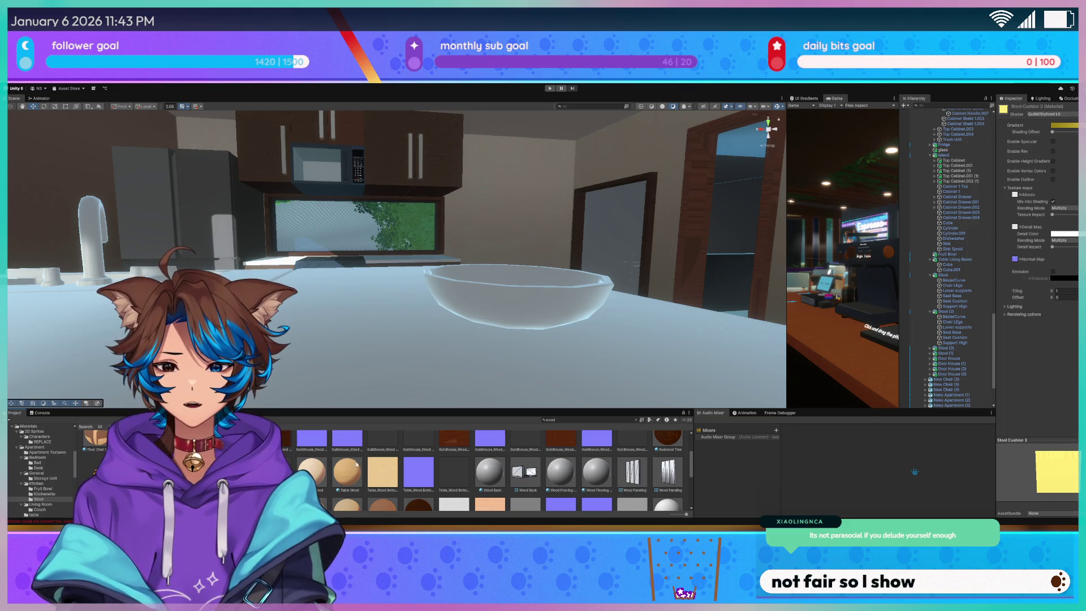
mouse_move(314, 469)
mouse_down()
mouse_move(549, 295)
mouse_move(546, 271)
mouse_move(594, 278)
mouse_move(589, 300)
mouse_move(750, 274)
mouse_move(992, 266)
mouse_move(426, 419)
mouse_up()
key(ctrl+z)
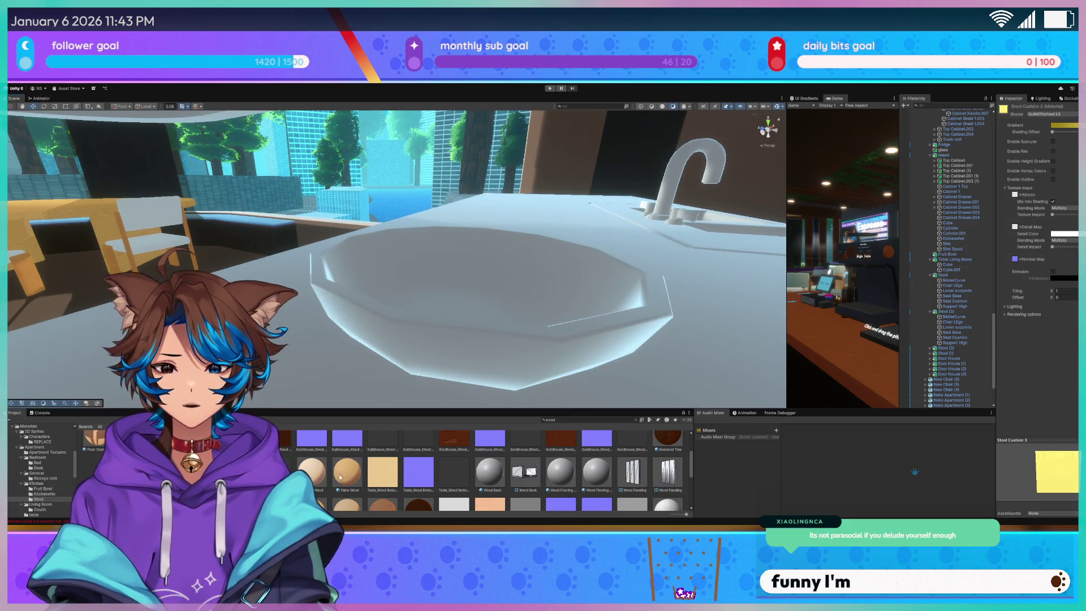
key(ctrl+y)
mouse_move(565, 305)
mouse_down()
mouse_move(708, 300)
mouse_move(500, 298)
mouse_move(481, 308)
mouse_up()
scroll(354, 454, up, 3)
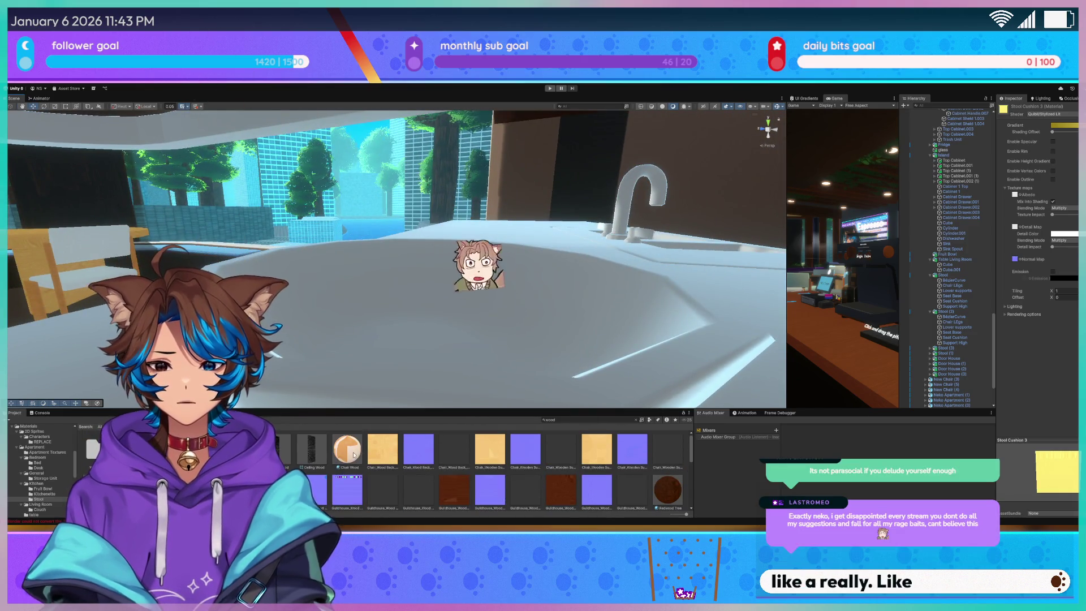
mouse_move(393, 312)
mouse_down()
mouse_move(382, 325)
mouse_move(369, 311)
mouse_move(420, 324)
mouse_move(306, 339)
mouse_move(294, 388)
mouse_up()
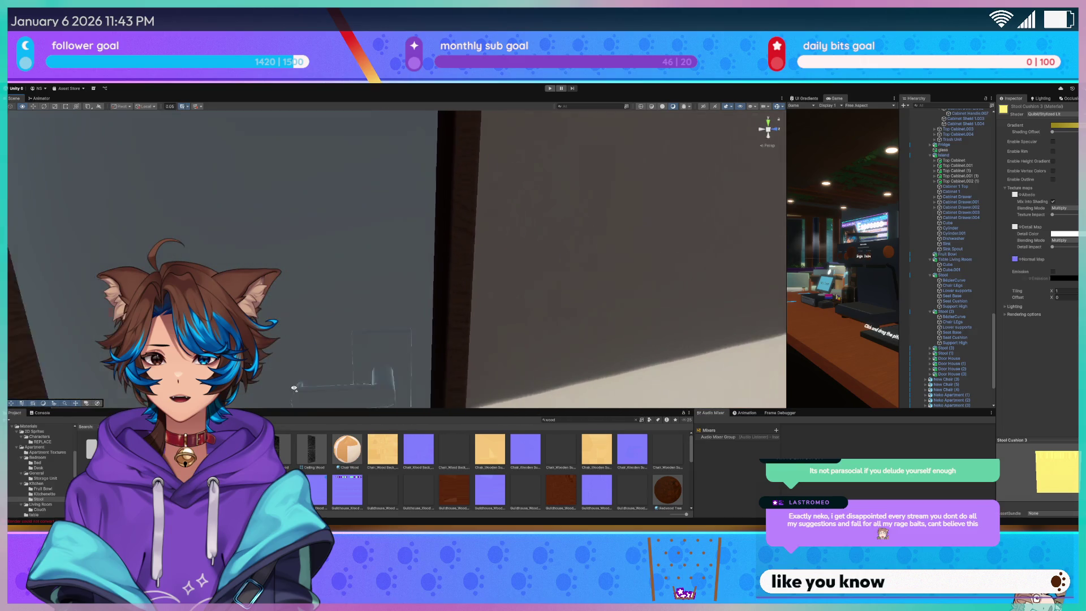
click(328, 343)
key(f)
drag(340, 314, 290, 327)
key(ctrl+z)
mouse_move(408, 312)
mouse_down()
mouse_move(426, 269)
mouse_move(376, 294)
mouse_move(388, 242)
mouse_move(513, 231)
mouse_up()
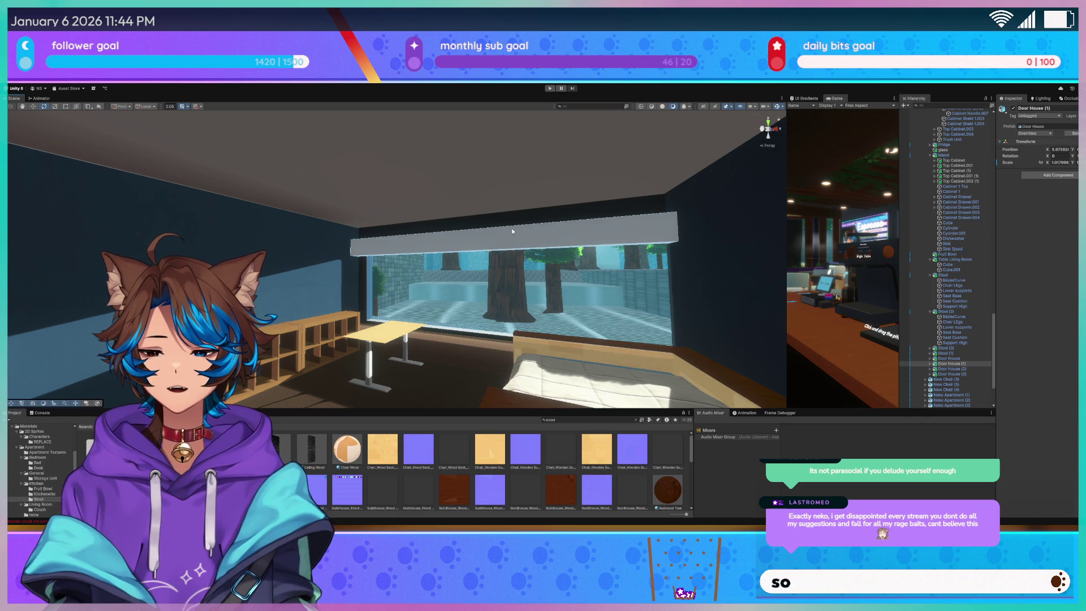
Select the bedroom window planter and drop a wood material onto its top slab
drag(512, 230, 518, 287)
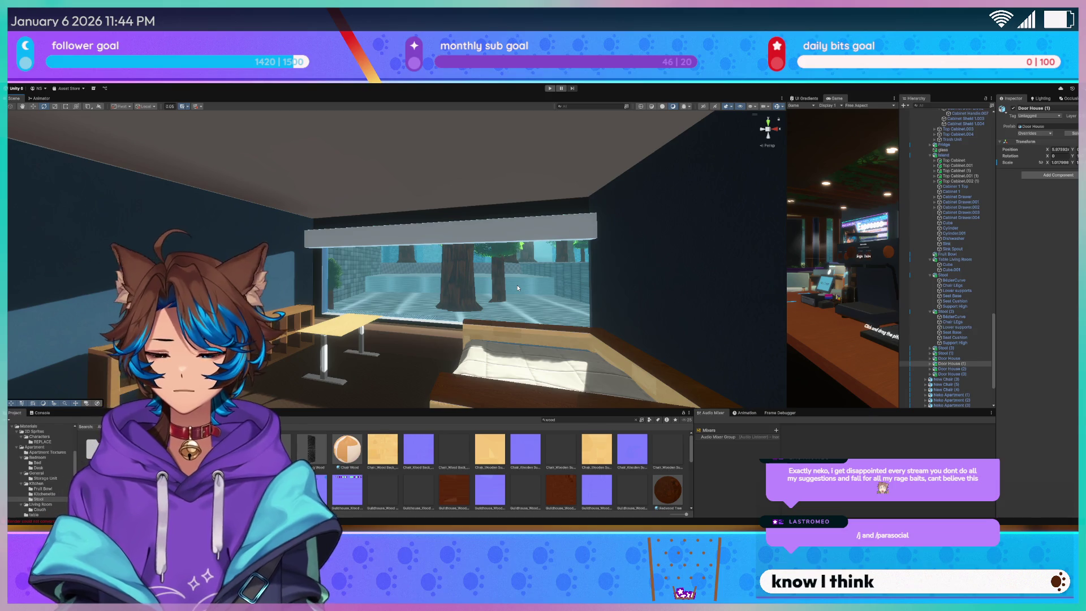
mouse_move(518, 288)
mouse_down()
mouse_move(537, 261)
mouse_move(484, 238)
mouse_move(453, 317)
mouse_move(413, 349)
mouse_move(361, 461)
mouse_up()
click(469, 209)
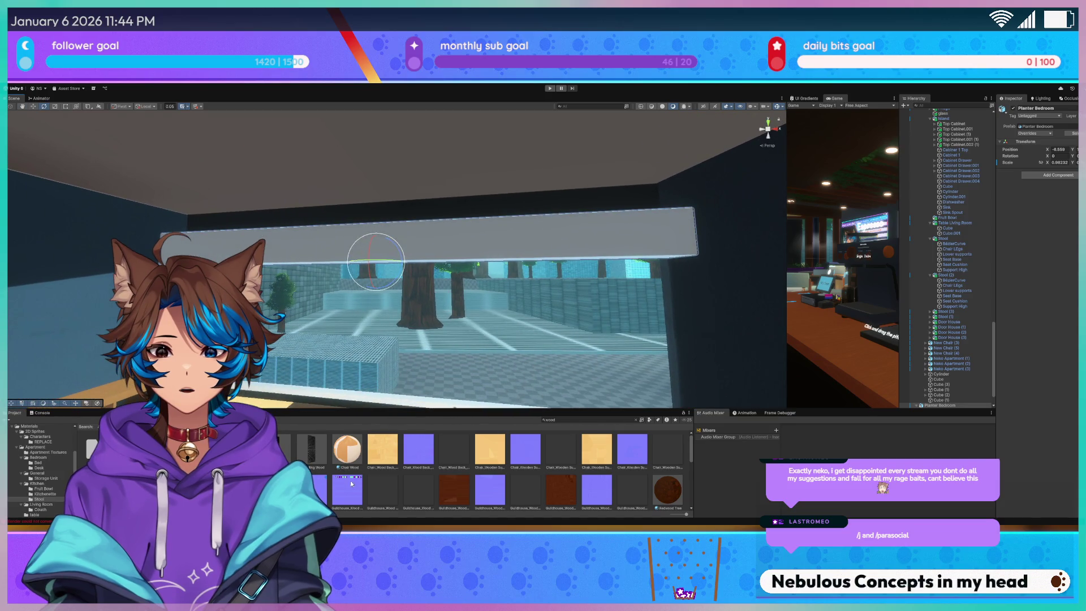
scroll(352, 483, down, 2)
drag(387, 380, 477, 246)
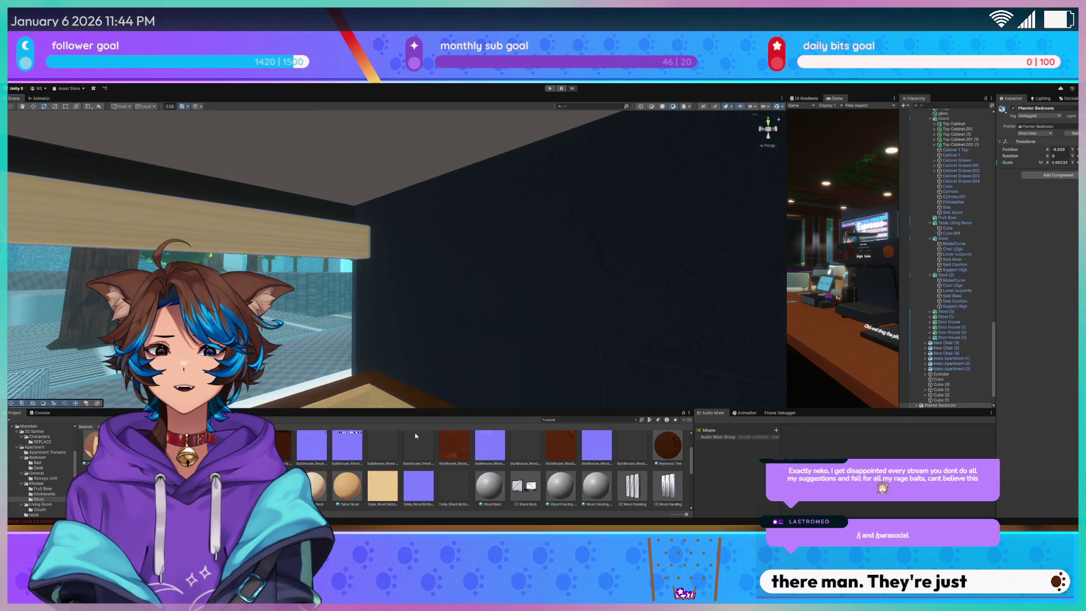
Apply another wood material to the planter slab and orbit to check the result
scroll(330, 491, down, 1)
scroll(331, 491, down, 1)
mouse_move(330, 476)
mouse_down()
mouse_move(320, 236)
mouse_move(481, 308)
mouse_up()
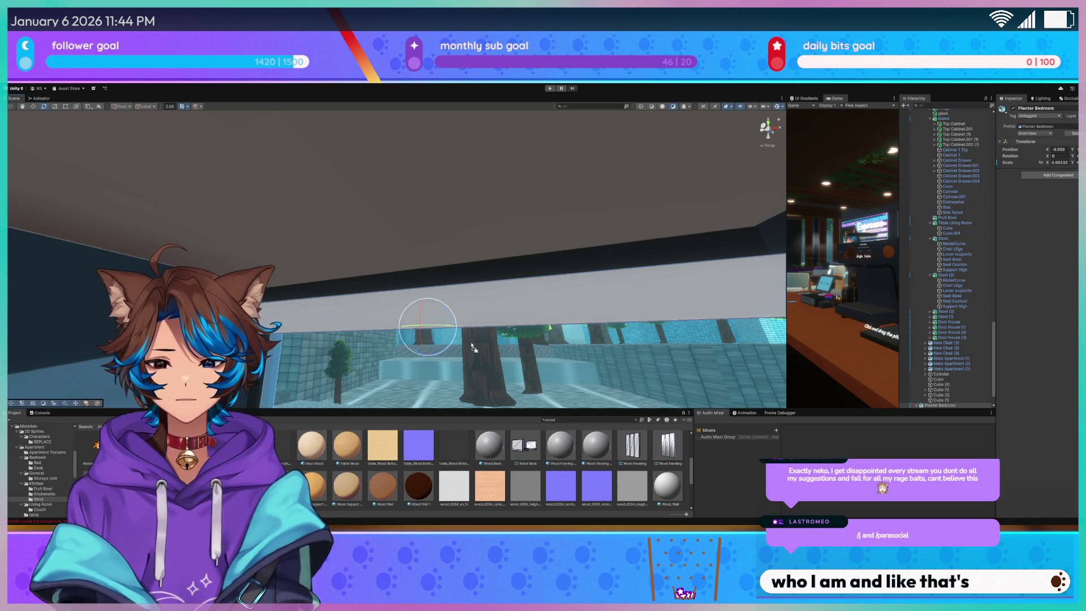
scroll(379, 496, down, 2)
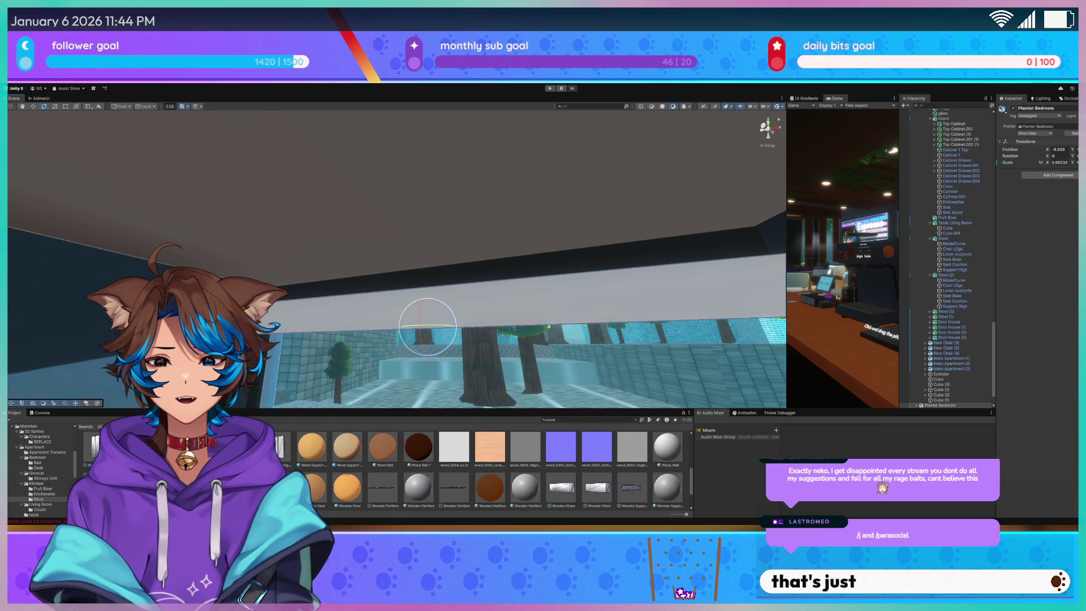
drag(430, 305, 467, 325)
scroll(466, 486, down, 1)
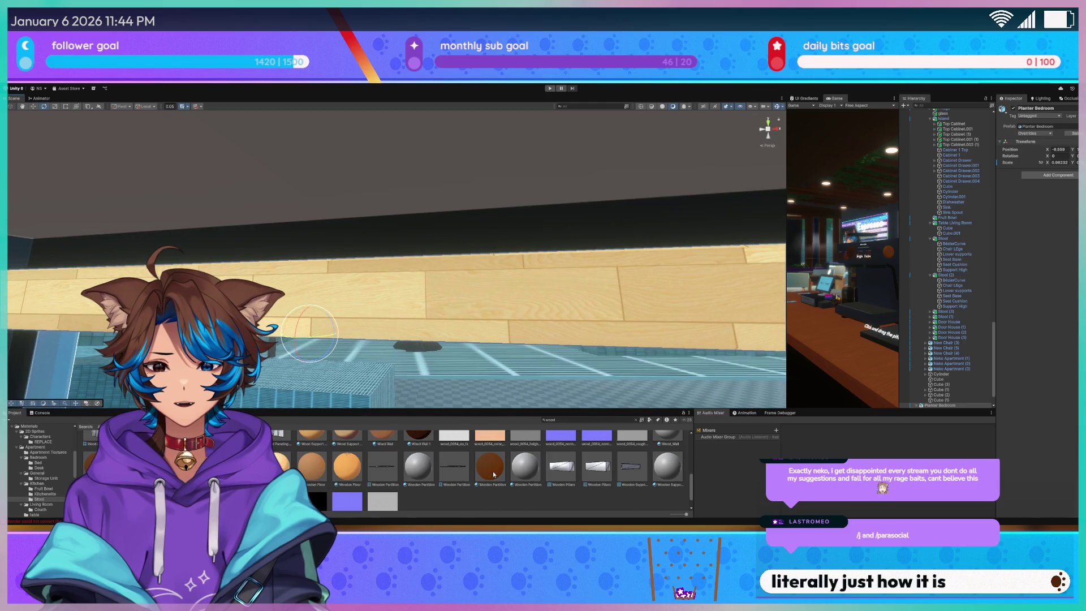
mouse_move(380, 313)
mouse_down()
mouse_move(557, 313)
mouse_move(562, 329)
mouse_move(460, 338)
mouse_move(484, 264)
mouse_move(490, 282)
mouse_move(460, 304)
mouse_move(537, 308)
mouse_move(459, 334)
mouse_up()
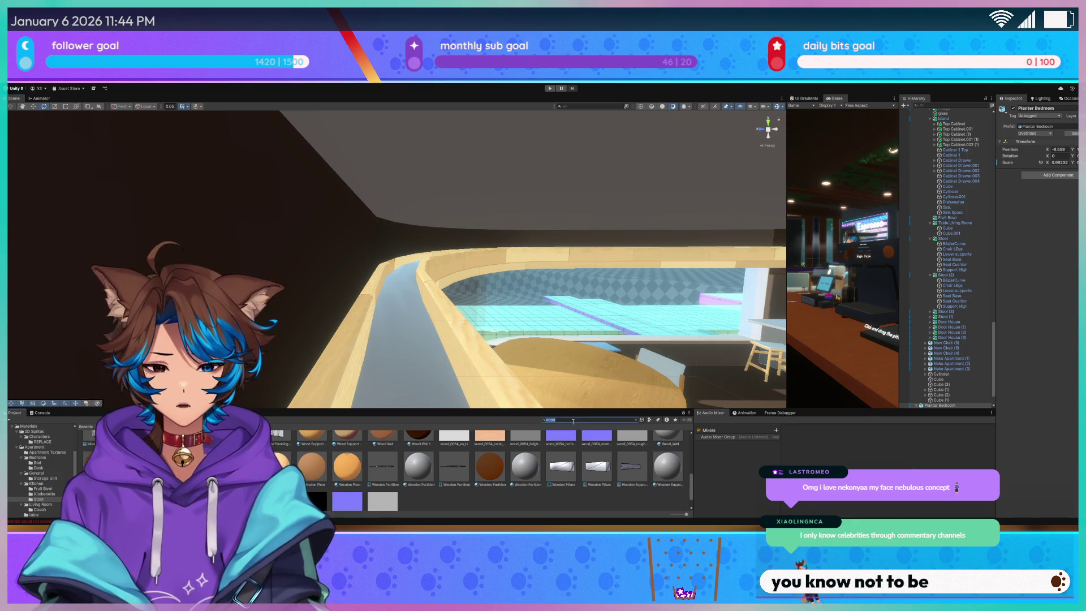
Search 'dirt' and apply Planter Dirt inside the curved bedroom planter trough
text(dirt)
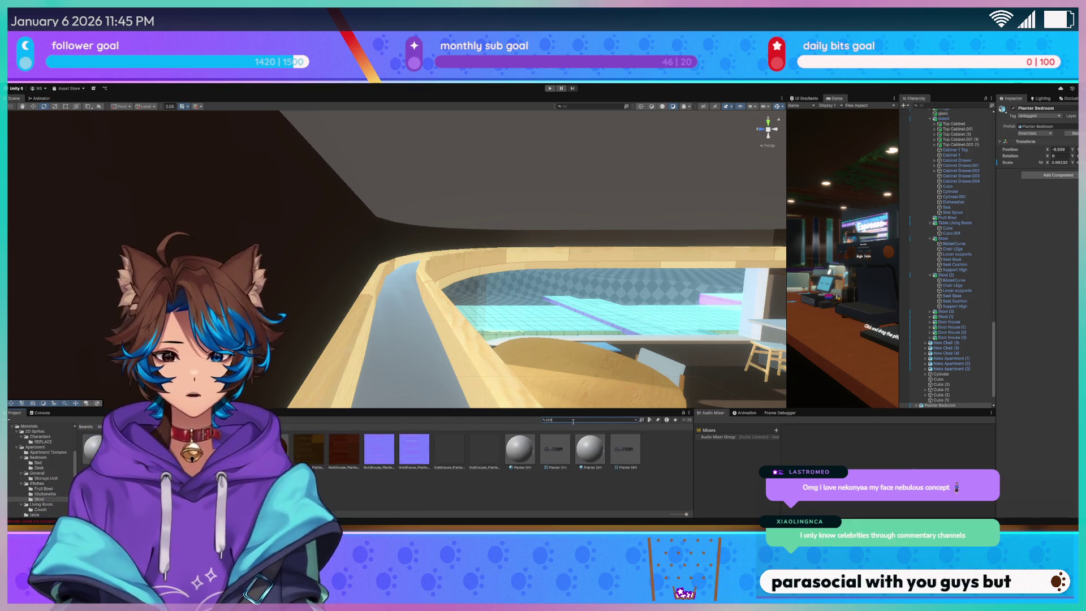
mouse_move(345, 313)
mouse_down()
mouse_move(330, 392)
mouse_move(354, 424)
mouse_up()
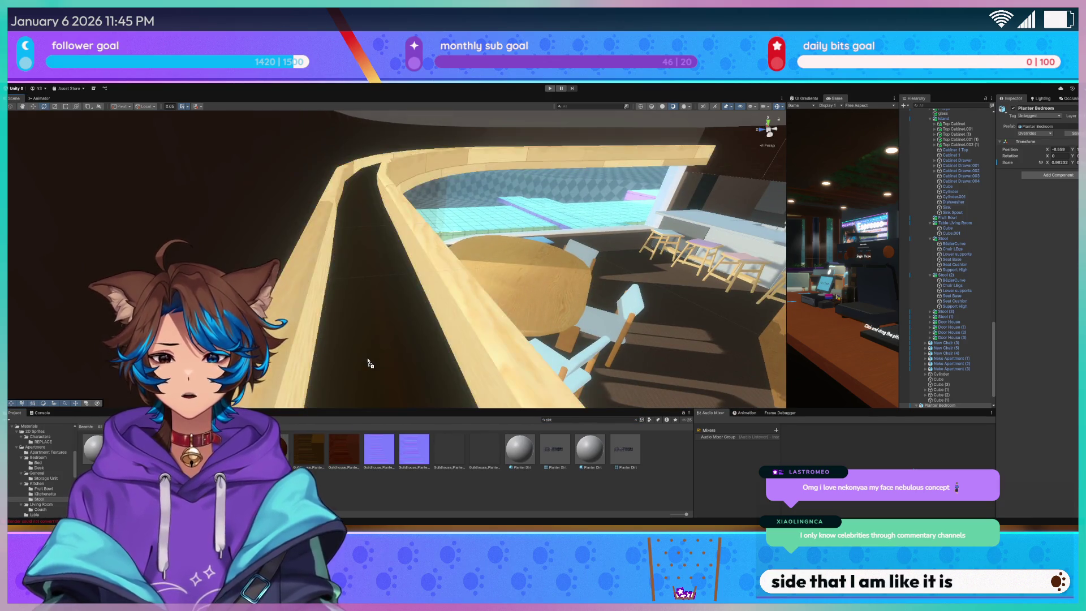
drag(381, 347, 476, 379)
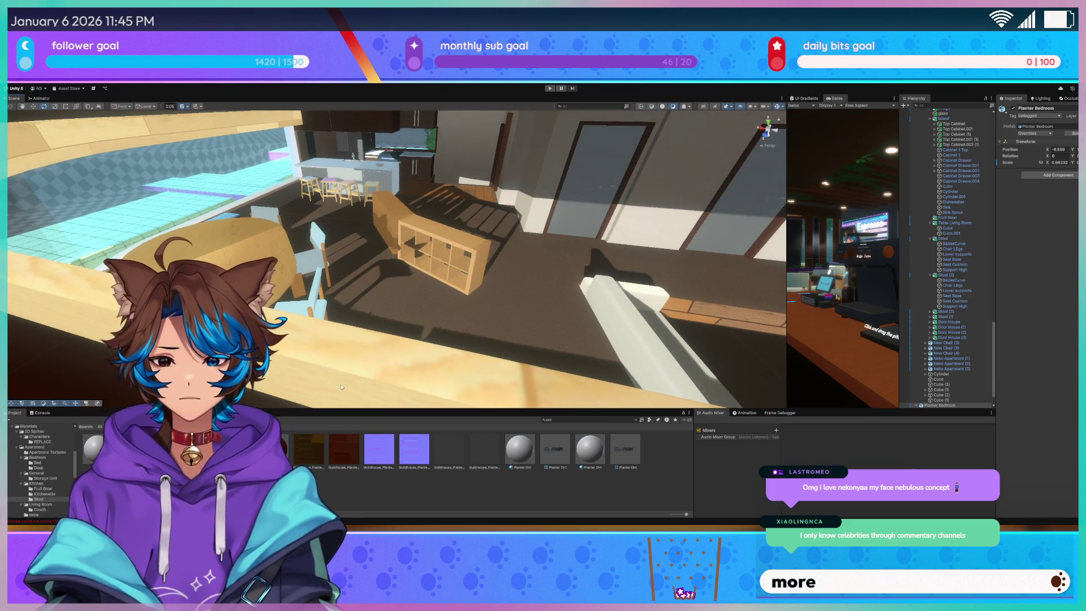
drag(431, 301, 390, 329)
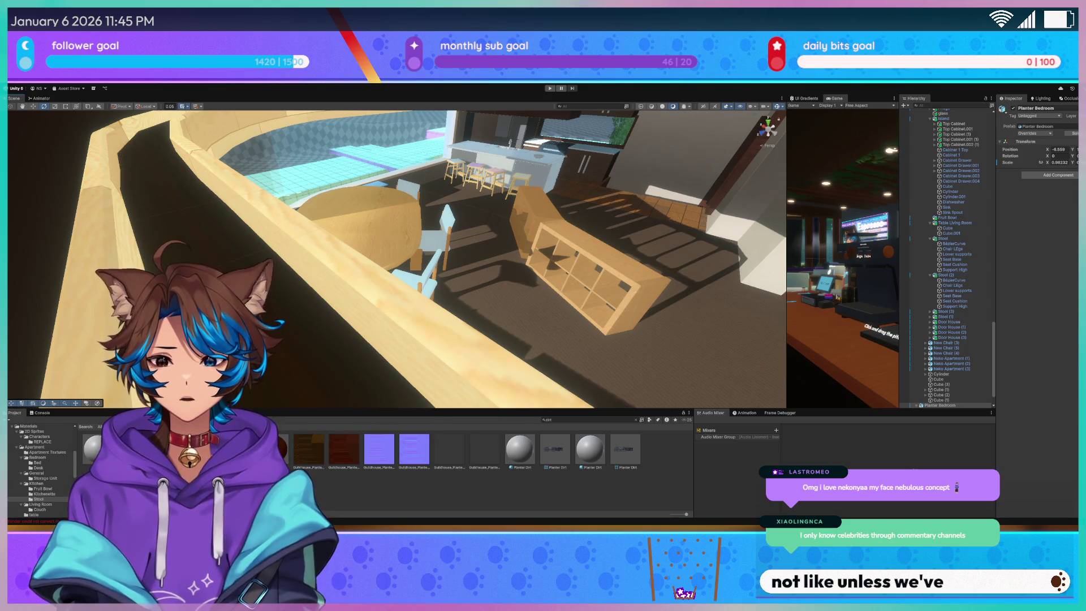
drag(554, 226, 580, 202)
mouse_move(467, 294)
mouse_down()
mouse_move(426, 304)
mouse_move(404, 376)
mouse_up()
mouse_move(590, 450)
mouse_down()
mouse_move(444, 337)
mouse_move(385, 272)
mouse_move(315, 230)
mouse_move(339, 303)
mouse_move(305, 281)
mouse_move(422, 286)
mouse_move(367, 284)
mouse_move(317, 305)
mouse_move(317, 269)
mouse_move(353, 319)
mouse_move(442, 294)
mouse_move(527, 289)
mouse_move(501, 294)
mouse_up()
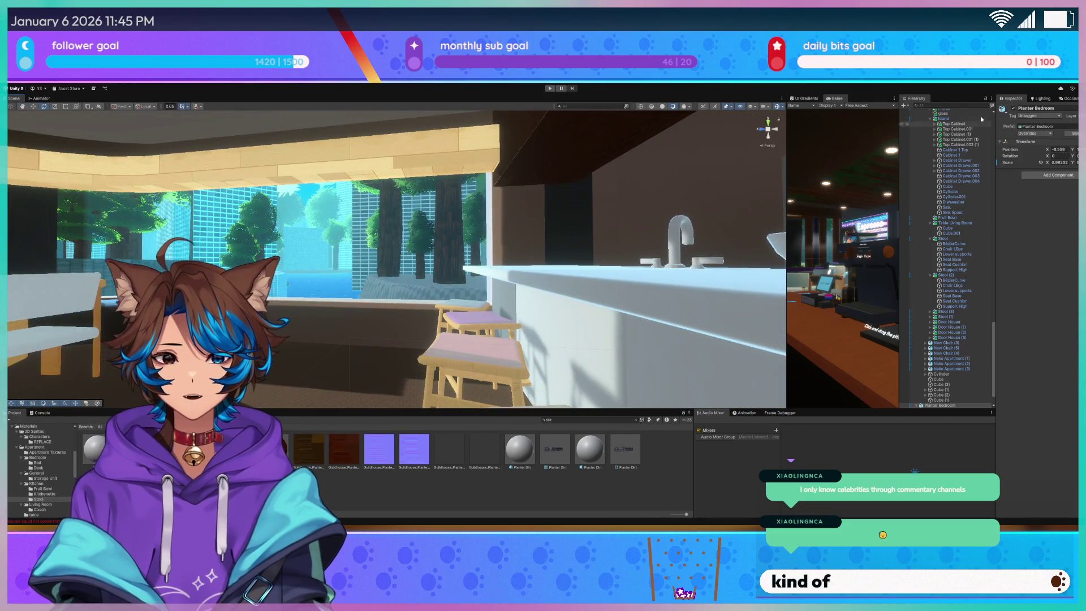
click(1040, 99)
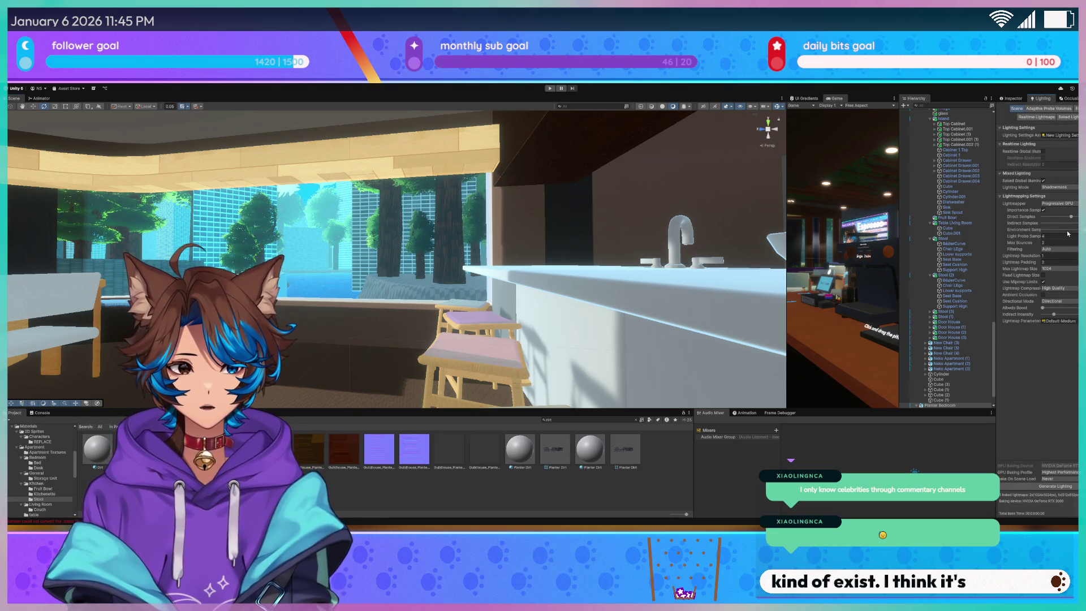
Run Generate Lighting to bake the apartment lightmaps while viewing the living room shelves
click(1046, 488)
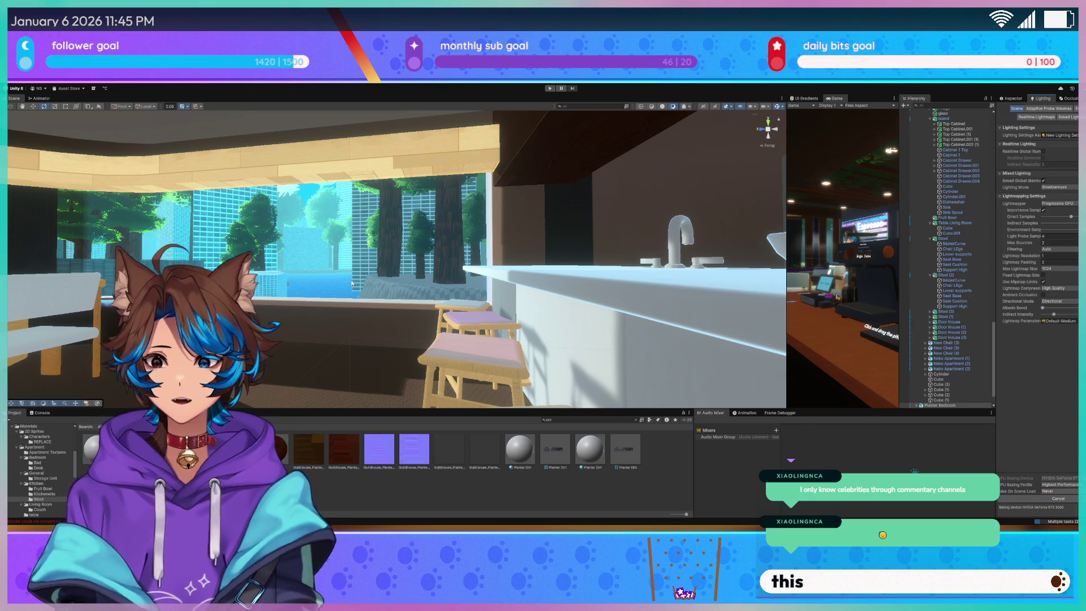
drag(352, 283, 173, 251)
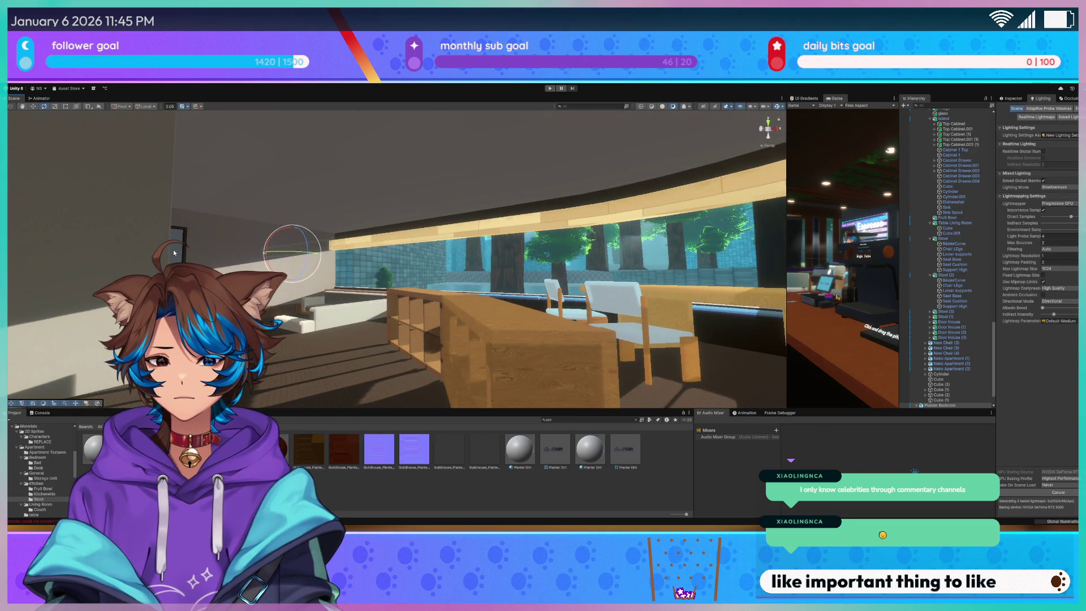